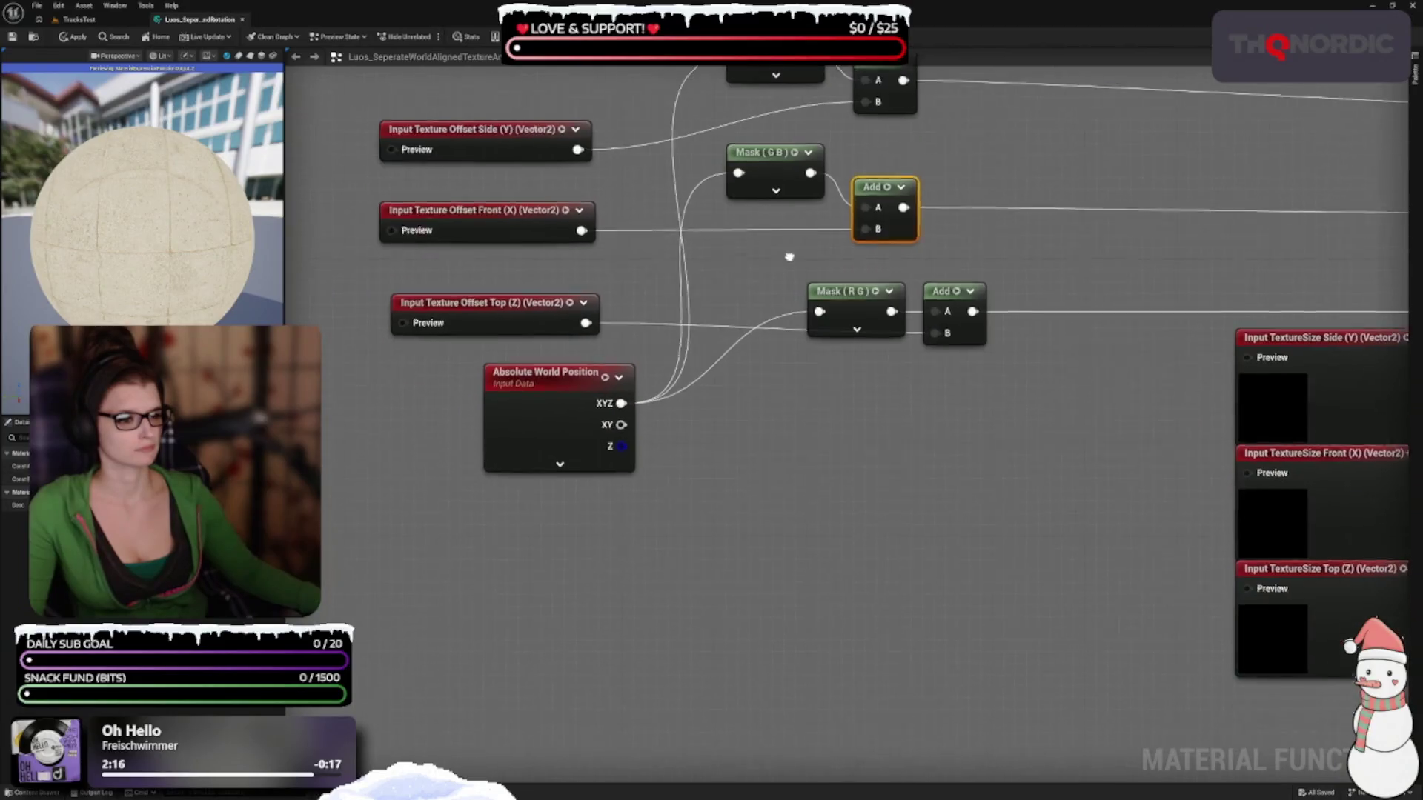
Line up the Mask (R G) node with its Add node in the Scaling Setup graph
mouse_move(850, 297)
left_mouse_down()
mouse_move(756, 273)
mouse_move(769, 275)
left_mouse_up()
left_click_drag(944, 294, 878, 305)
key("Home")
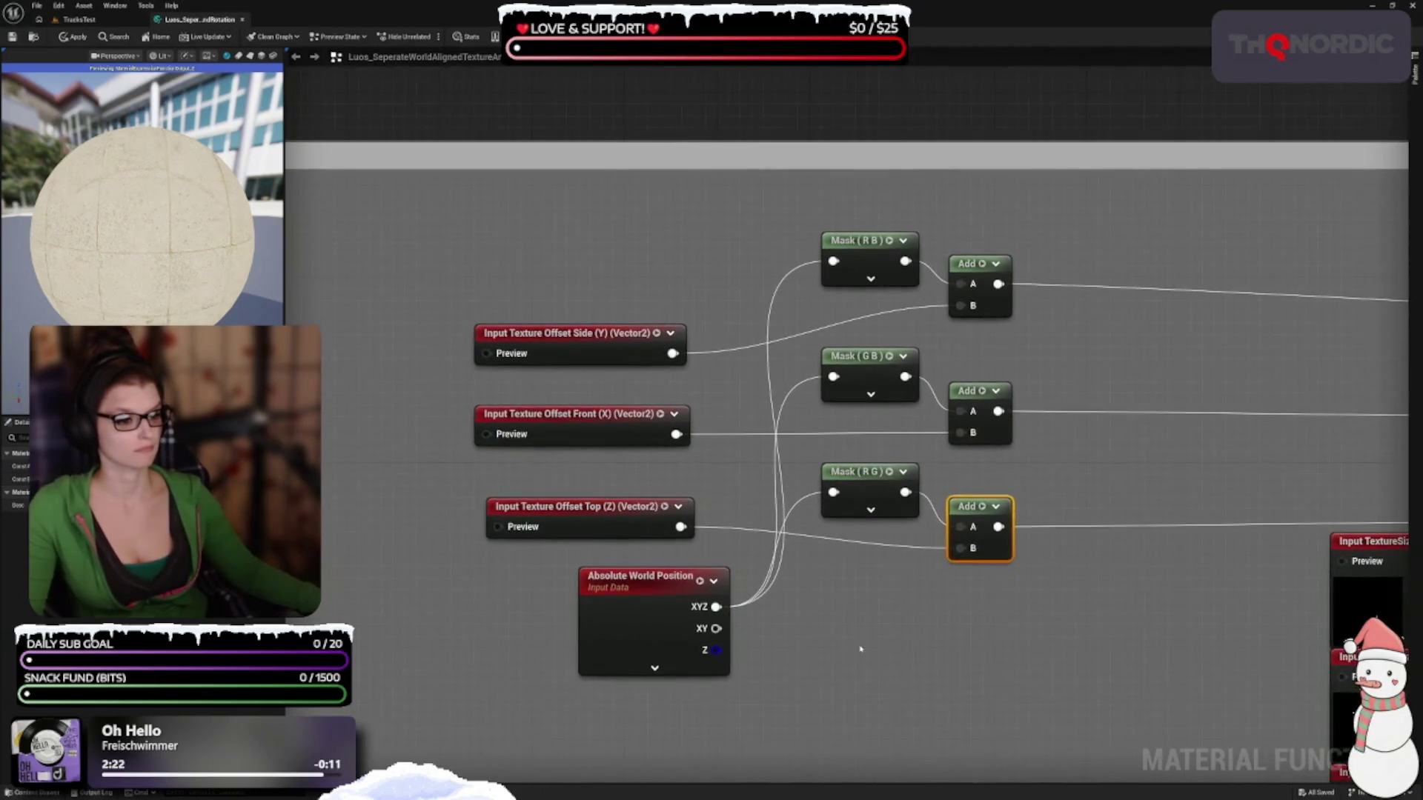
left_click(845, 626)
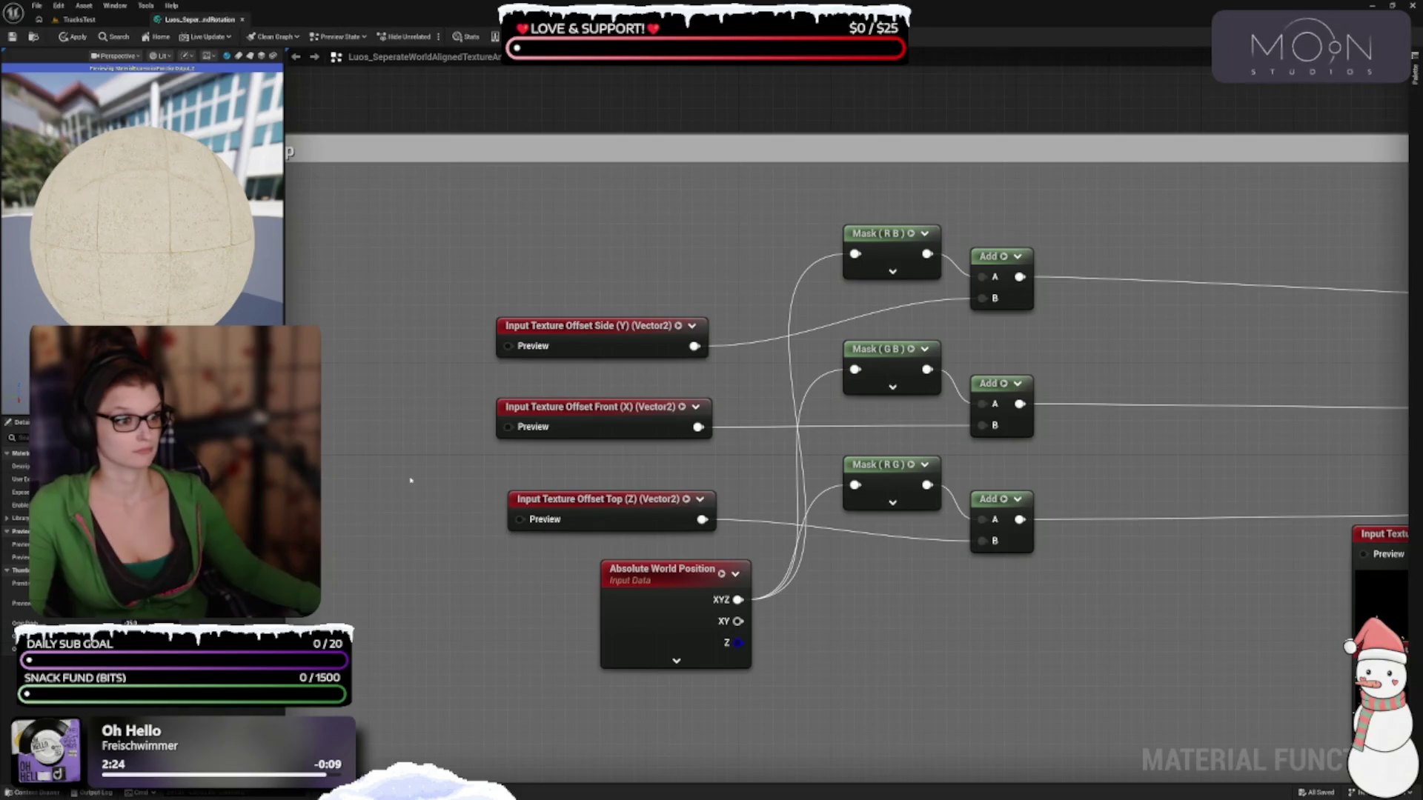
Align the Side (Y), Top (Z) and Front (X) texture offset inputs, with Absolute World Position left of them
left_click_drag(599, 342, 612, 300)
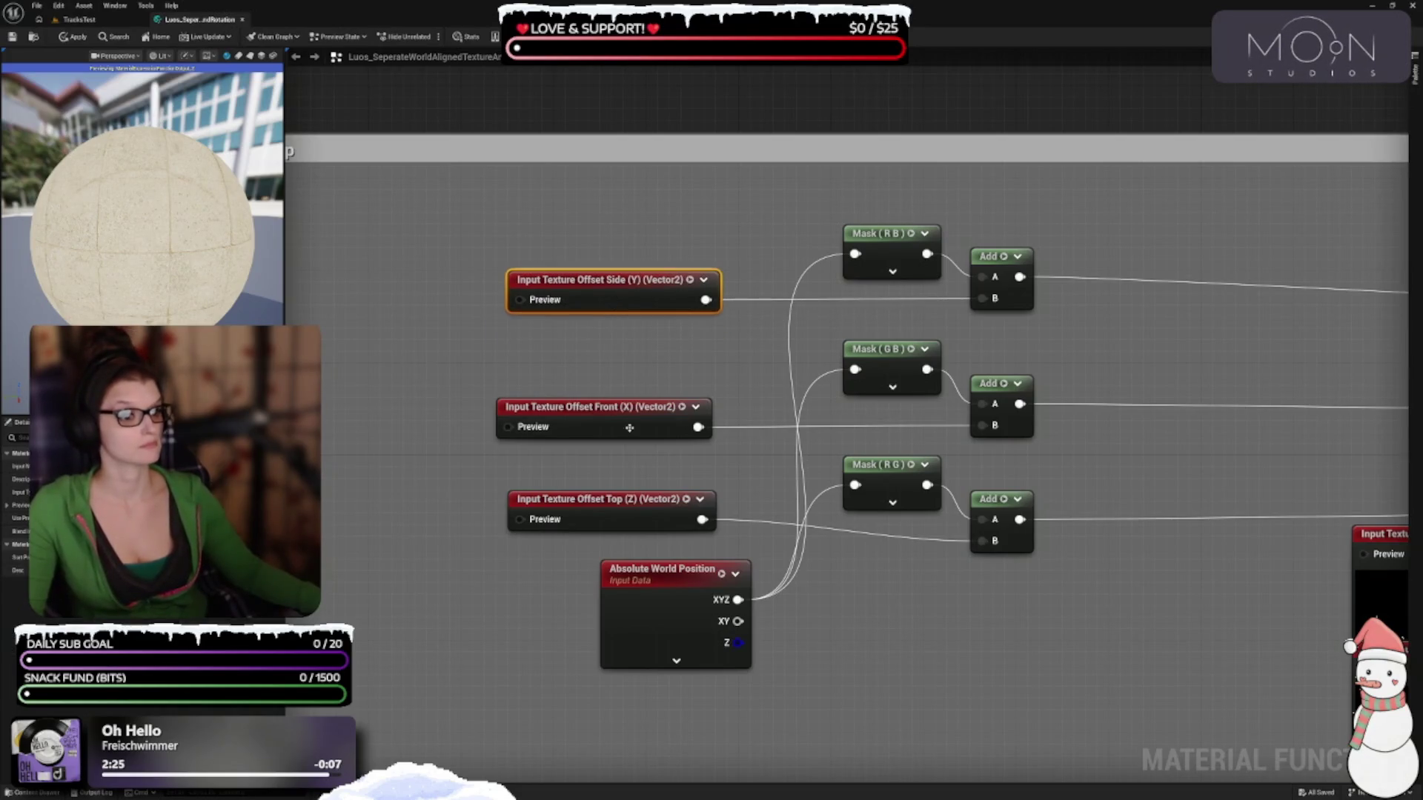
left_click_drag(641, 396, 637, 419)
left_click_drag(642, 313, 652, 313)
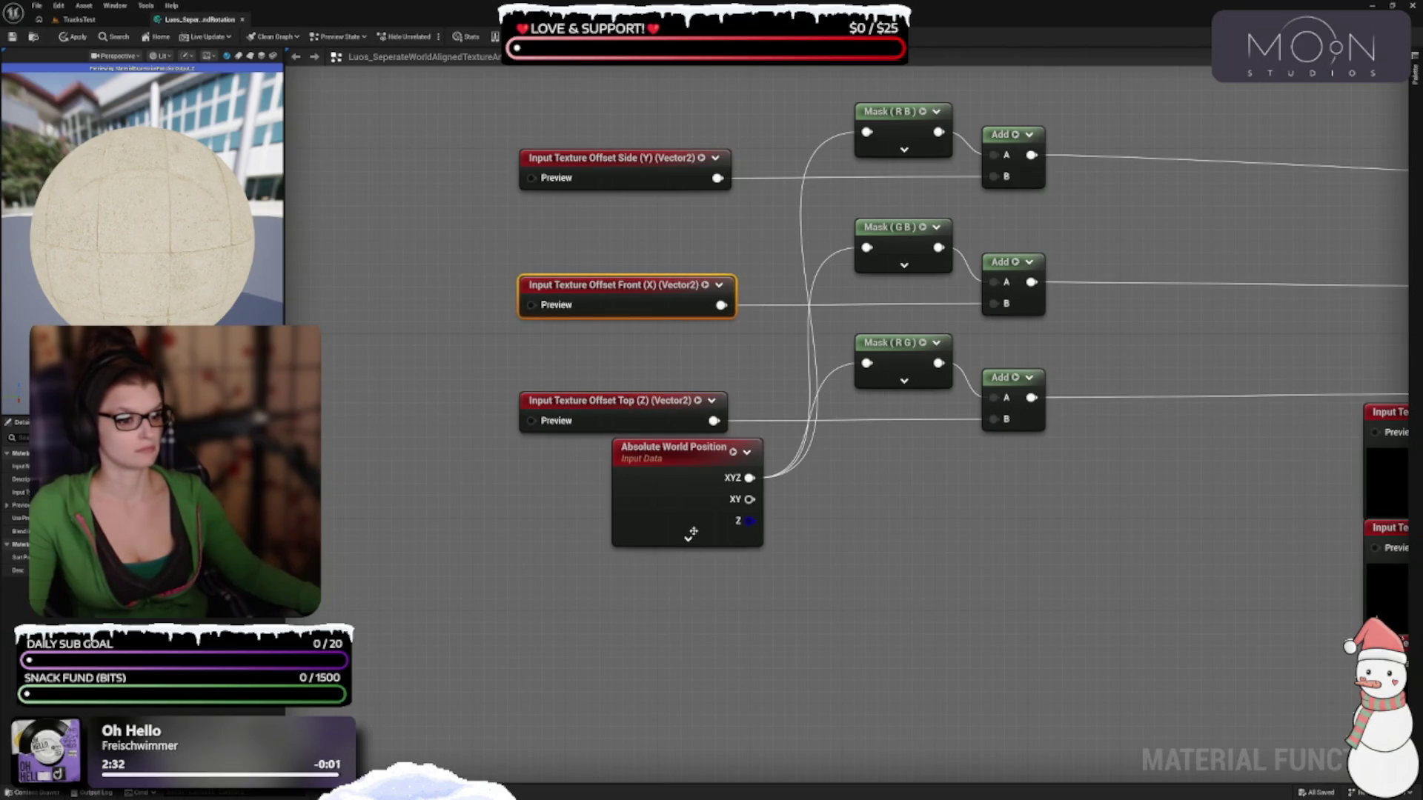
left_click_drag(693, 532, 389, 308)
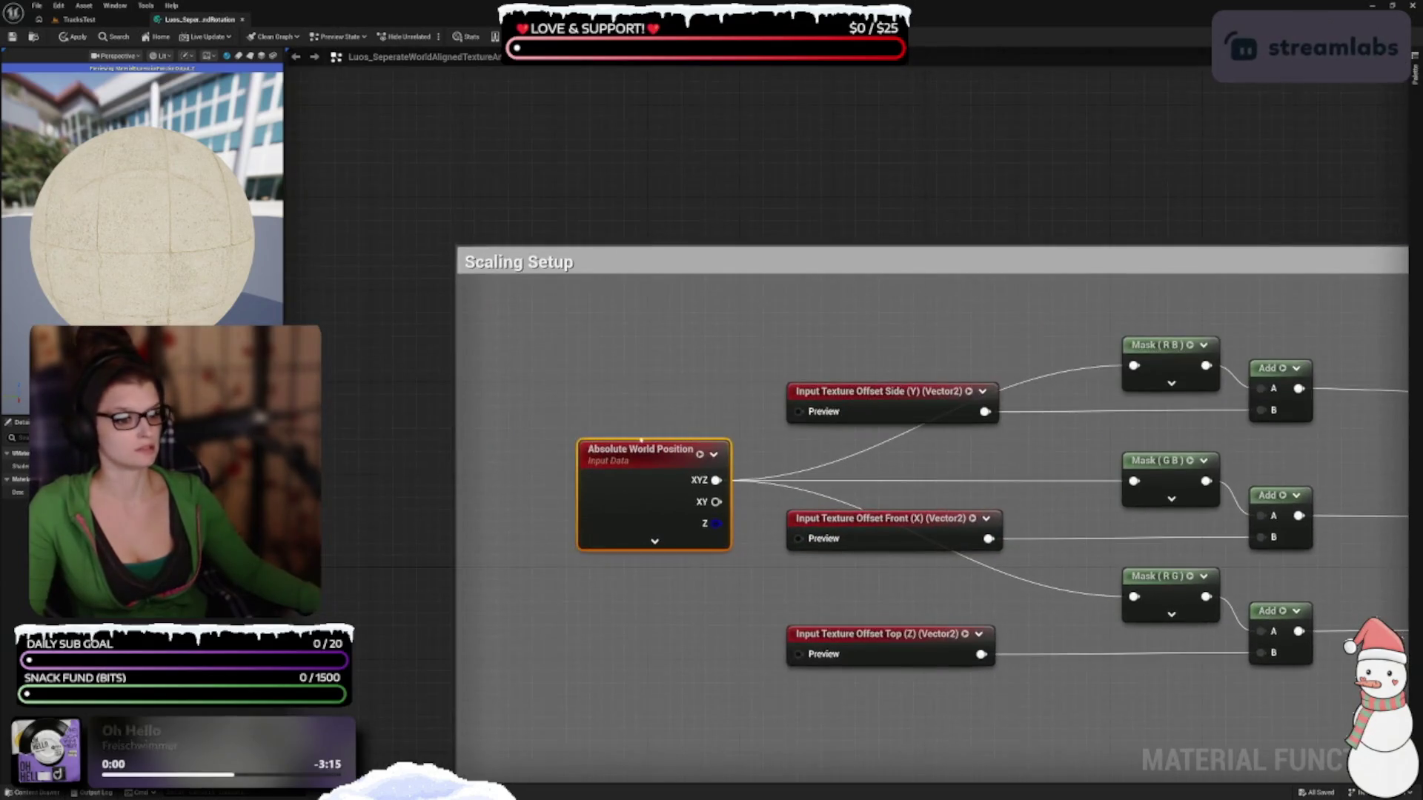
mouse_move(654, 452)
left_mouse_down()
mouse_move(546, 417)
mouse_move(575, 436)
mouse_move(562, 441)
mouse_move(583, 324)
mouse_move(649, 368)
mouse_move(677, 235)
left_mouse_up()
Create a named reroute declaration 'Input-AbsoluteWorldPos' from Absolute World Position's XYZ output
type("rer")
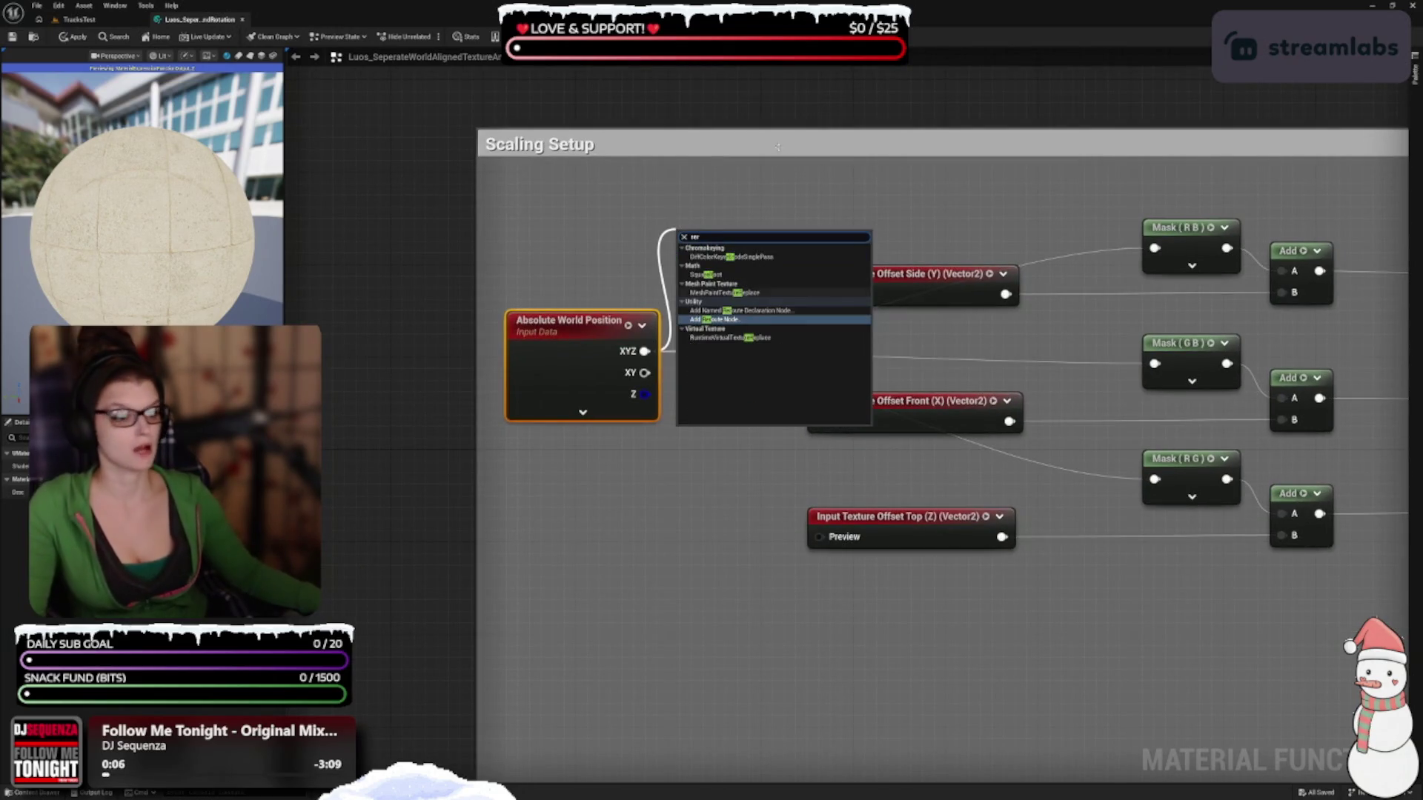
left_click(807, 311)
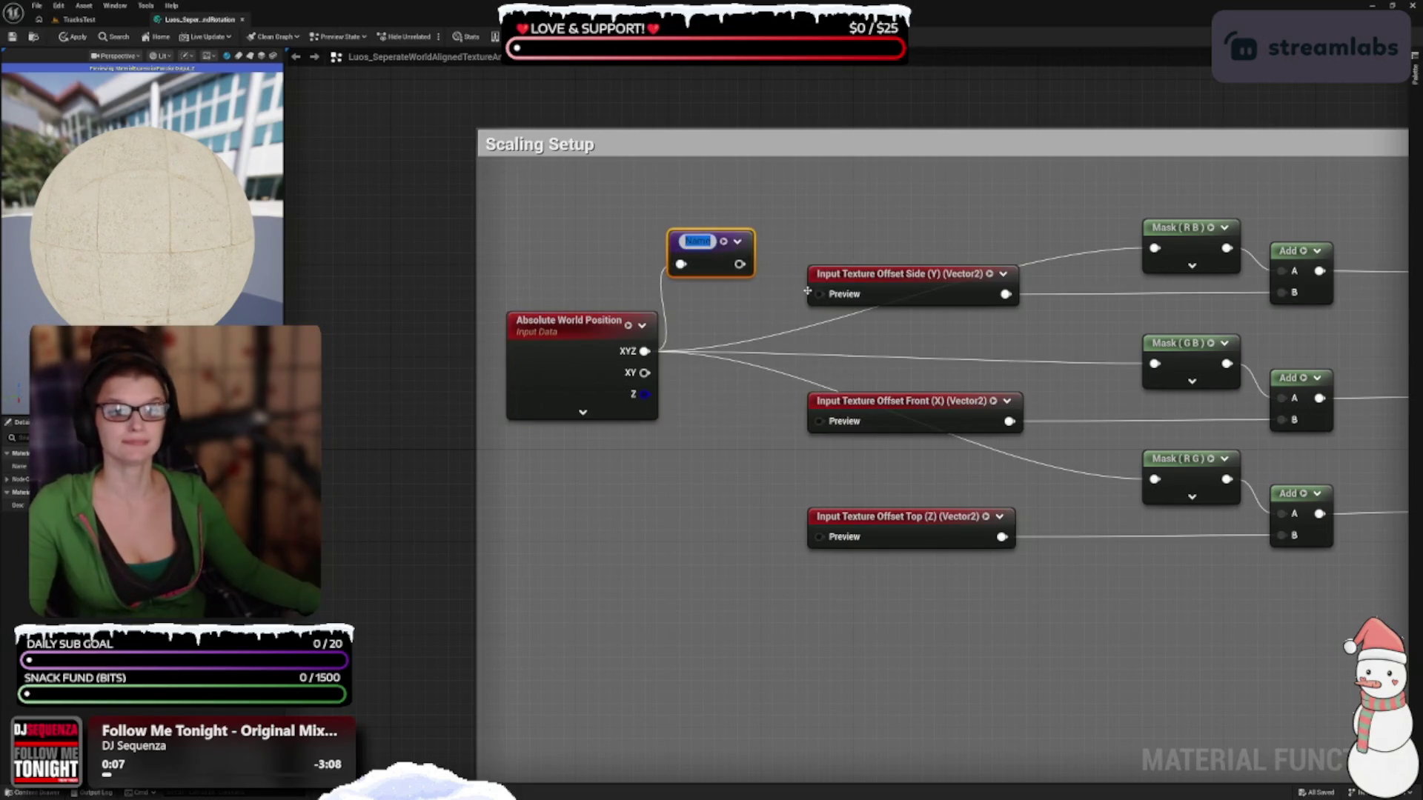
type("Input")
key("Return")
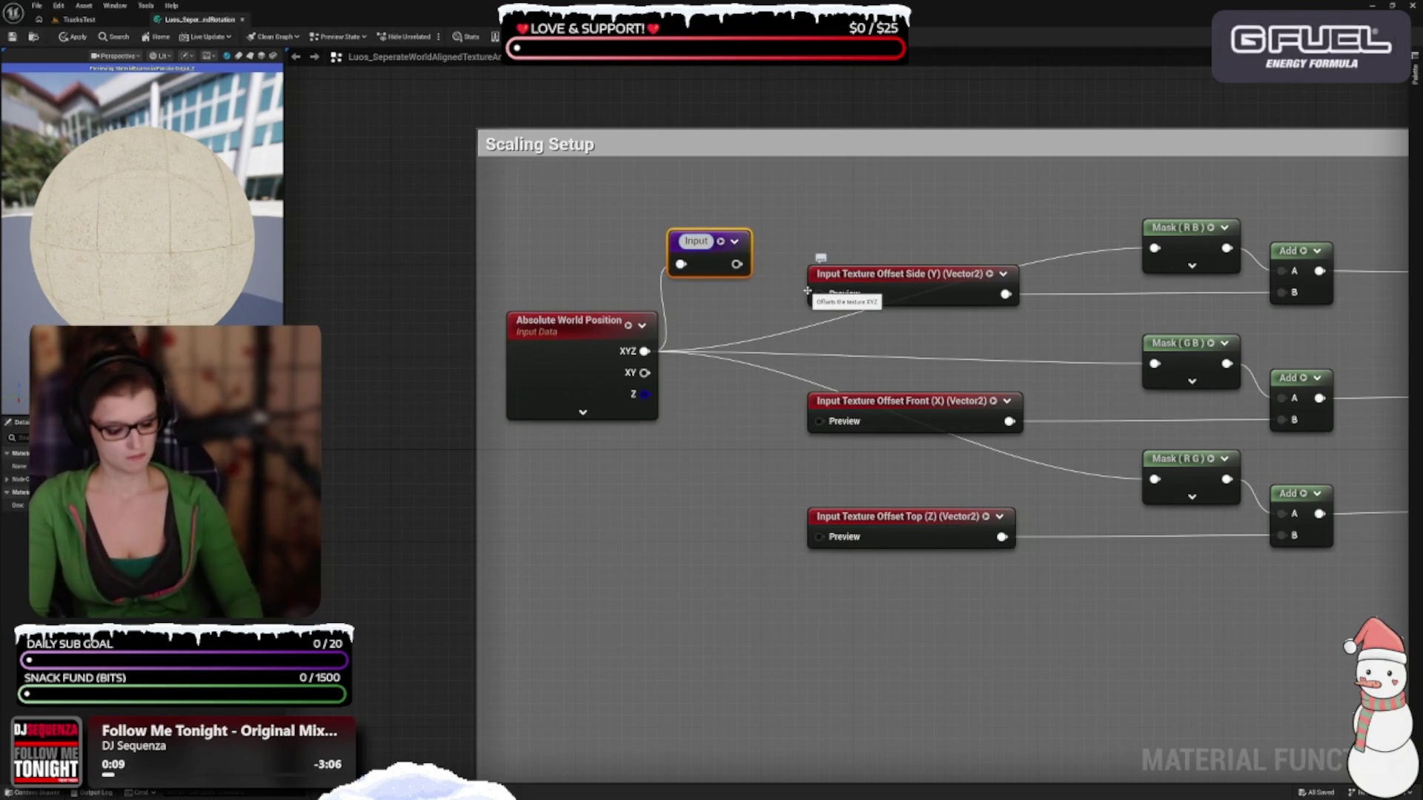
type("-AbsoluteWorldPos")
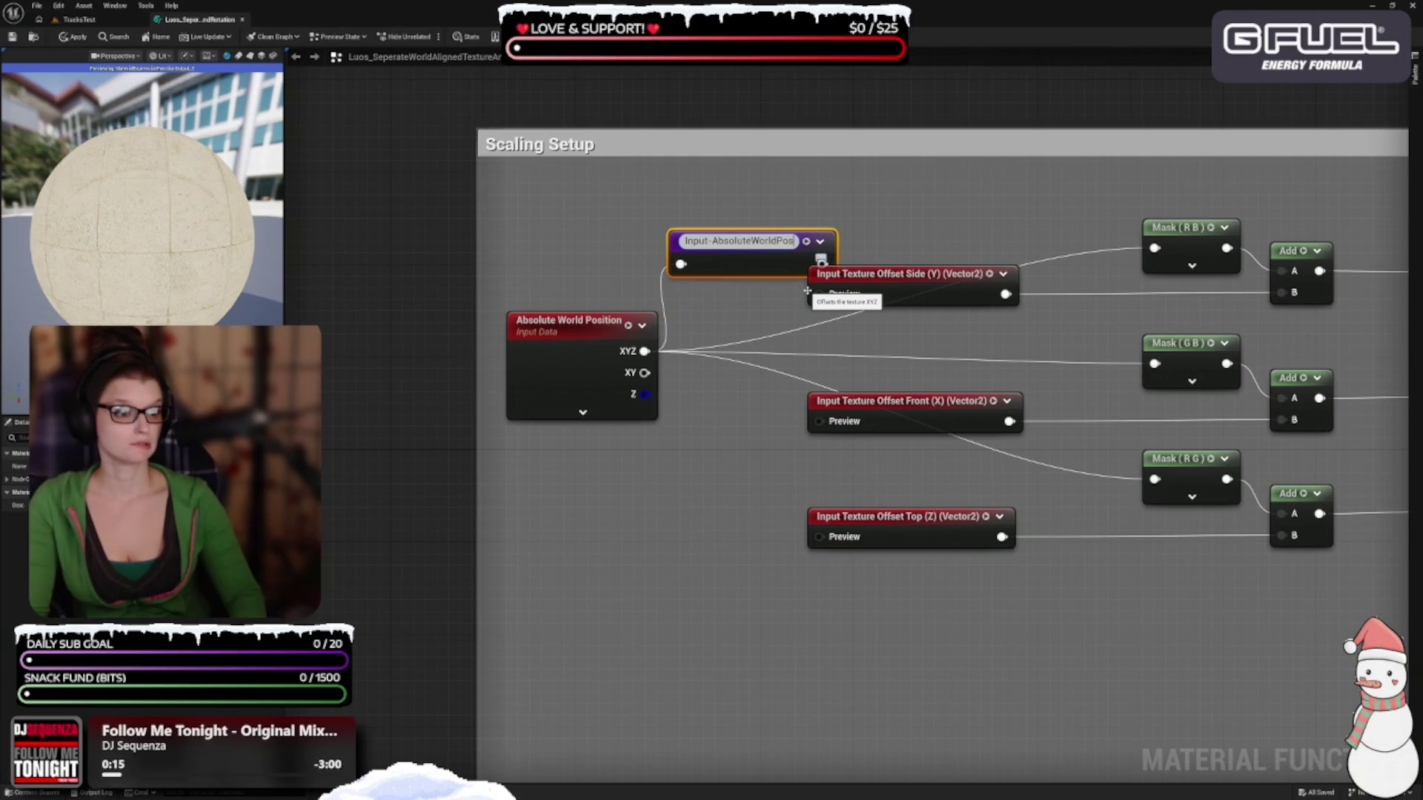
key("Return")
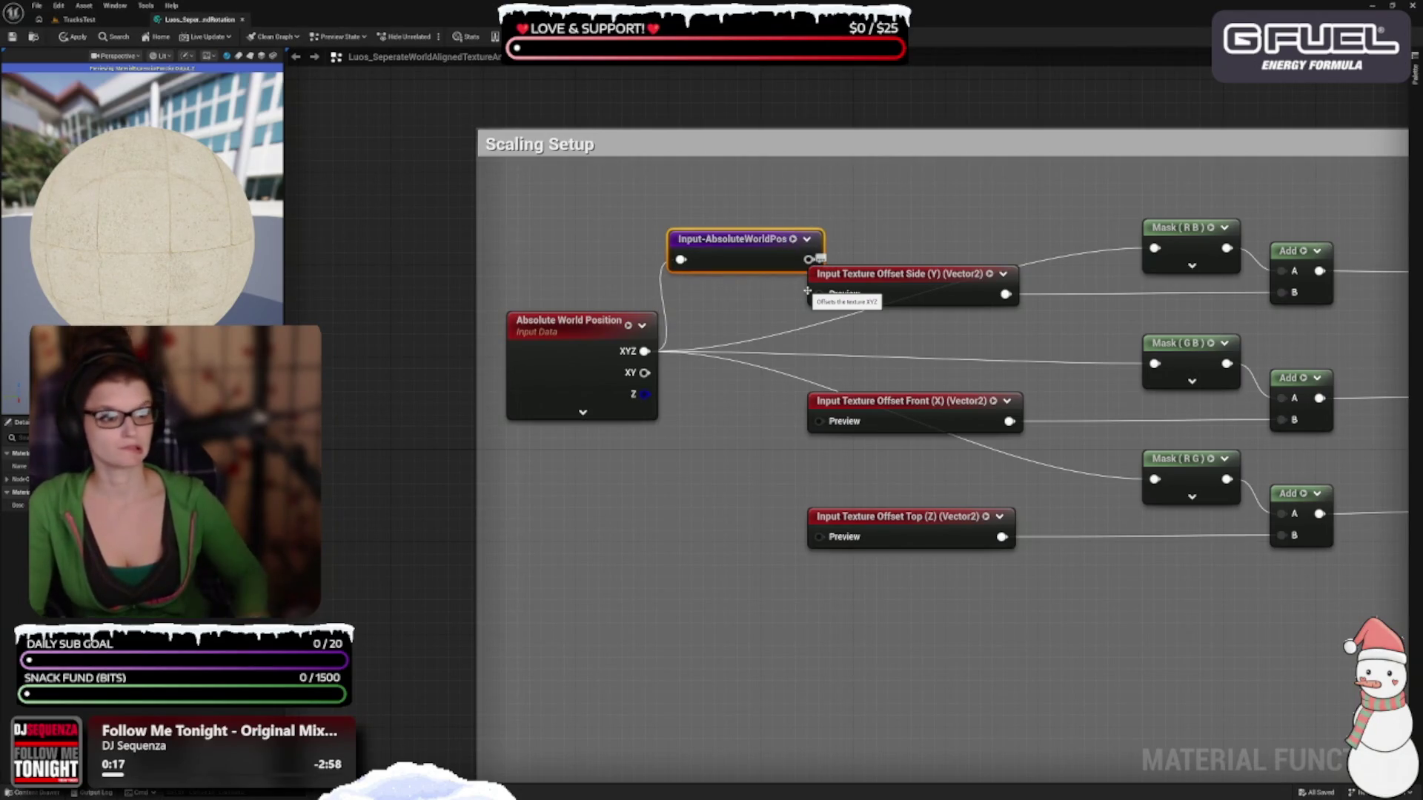
left_click_drag(711, 403, 877, 359)
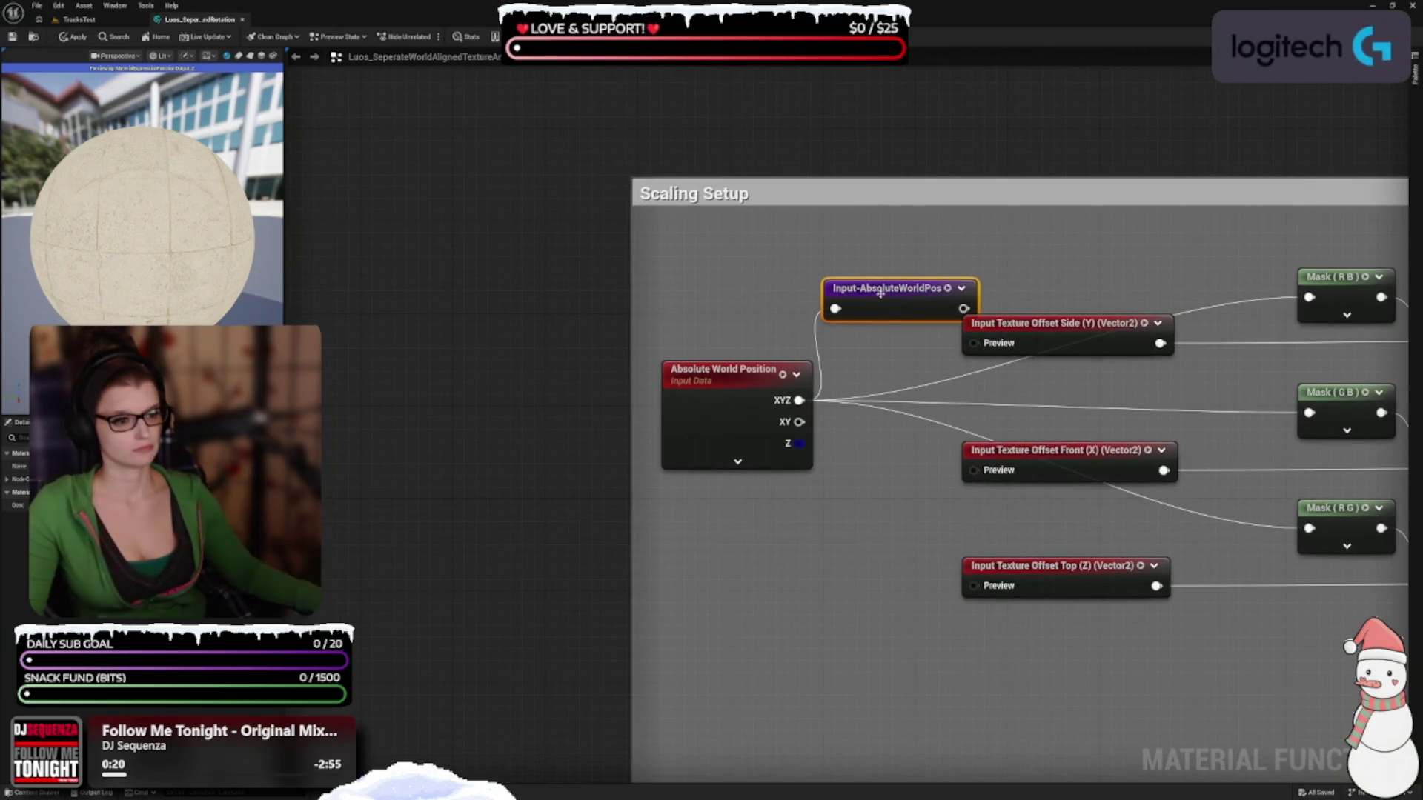
Make the Input-AbsoluteWorldPos reroute red and place it between its source and the masks
left_click(148, 479)
mouse_move(148, 548)
left_mouse_down()
mouse_move(177, 534)
mouse_move(511, 699)
left_mouse_up()
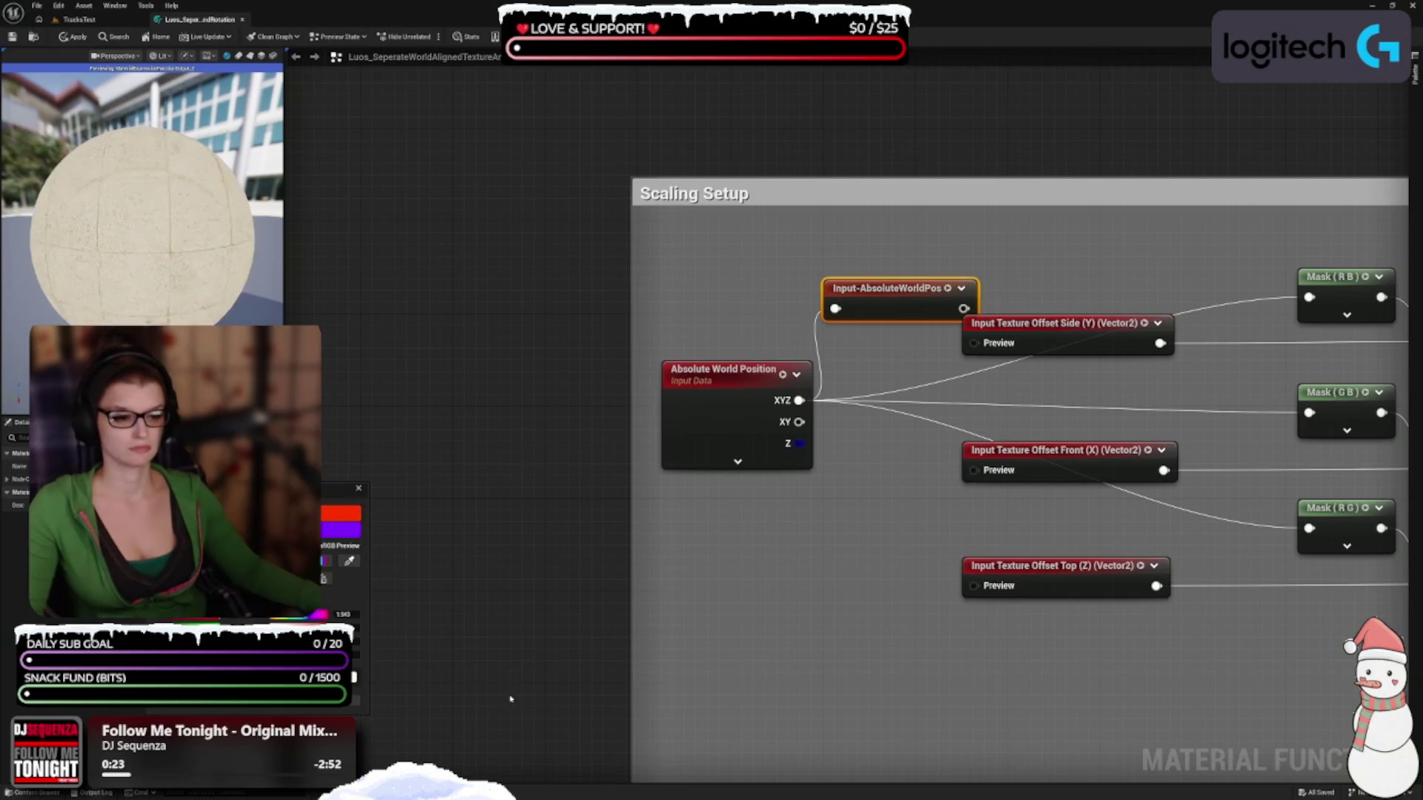
mouse_move(714, 659)
left_mouse_down()
mouse_move(705, 603)
mouse_move(575, 410)
mouse_move(397, 395)
left_mouse_up()
mouse_move(710, 290)
left_mouse_down()
mouse_move(571, 394)
mouse_move(635, 479)
mouse_move(923, 406)
mouse_move(871, 347)
mouse_move(794, 350)
mouse_move(751, 384)
left_mouse_up()
Feed Mask (R B) from a reroute usage, with its Add and Offset Side (Y) input in one row
left_click(797, 364)
left_click(833, 372)
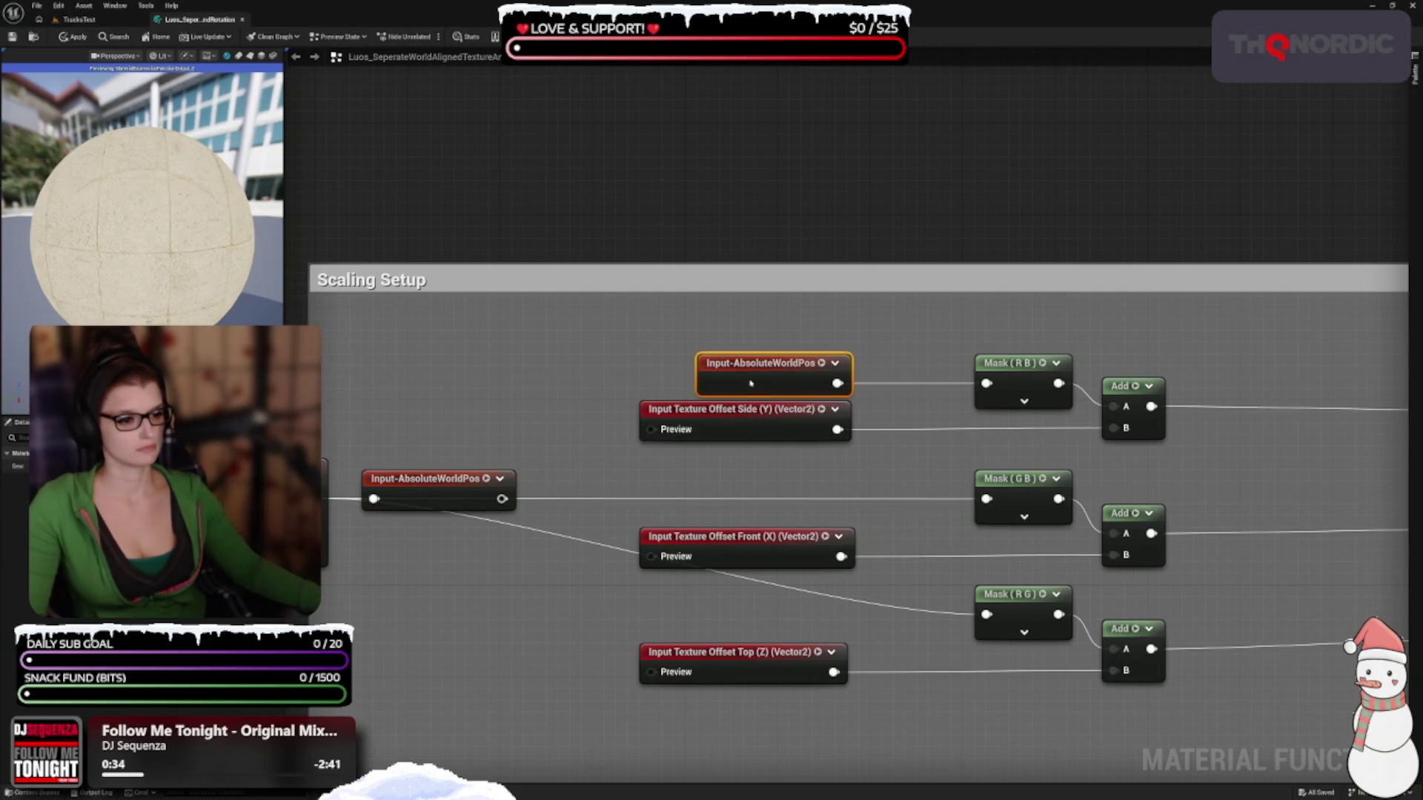
left_click_drag(1003, 381, 898, 381)
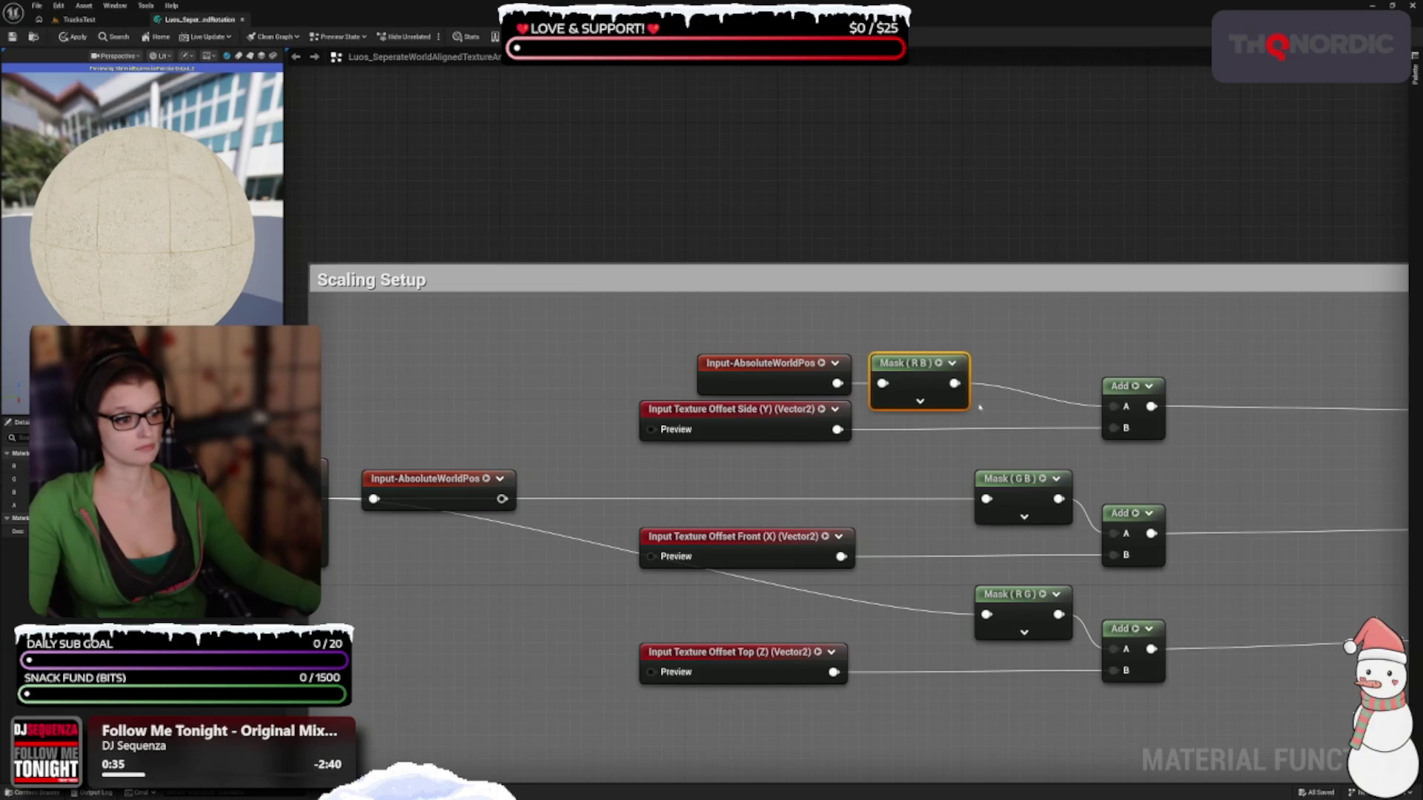
mouse_move(1095, 296)
left_mouse_down()
mouse_move(993, 296)
mouse_move(1040, 295)
left_mouse_up()
mouse_move(779, 339)
left_mouse_down()
mouse_move(871, 362)
mouse_move(893, 350)
left_mouse_up()
left_click_drag(1074, 295, 1028, 284)
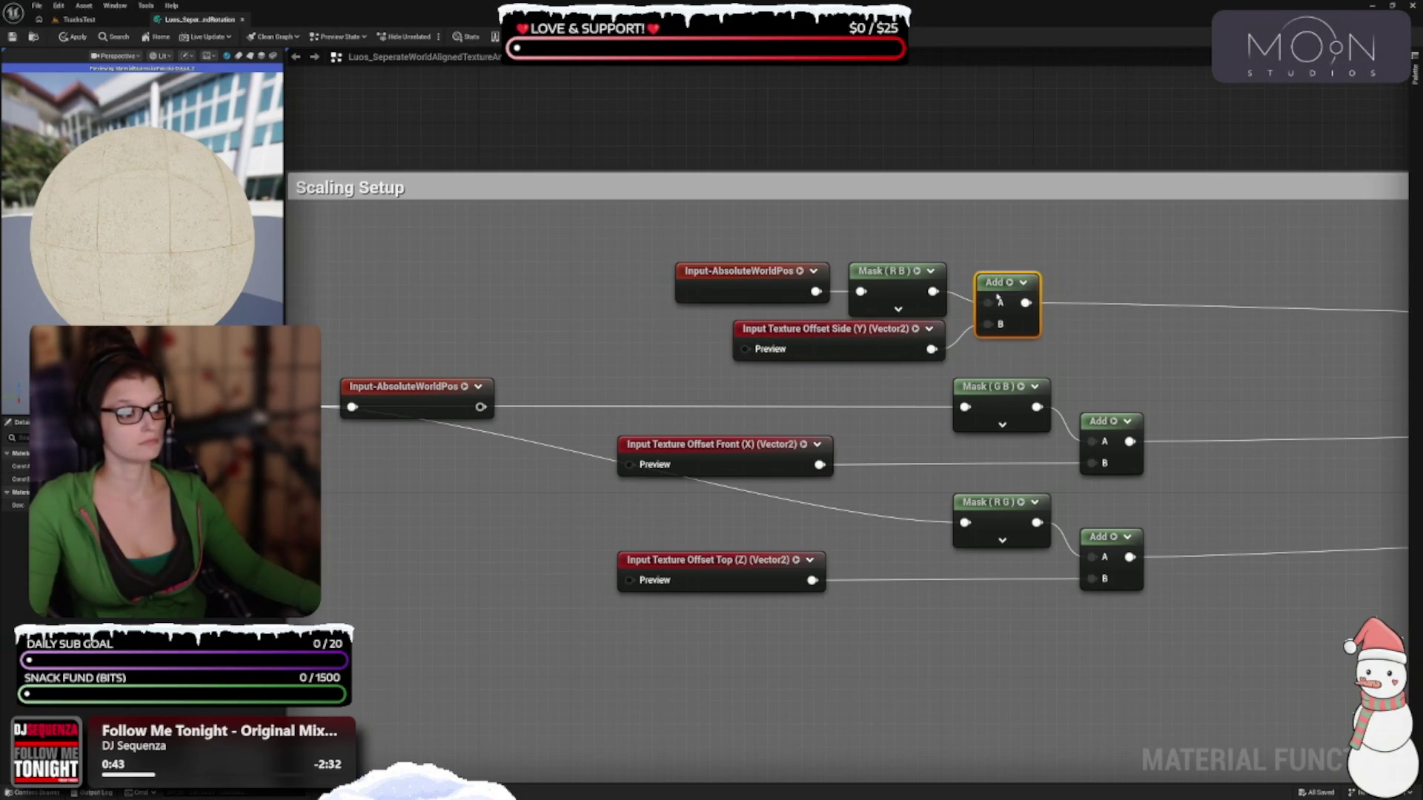
mouse_move(855, 636)
left_mouse_down()
mouse_move(827, 453)
mouse_move(941, 556)
left_mouse_up()
Paste two more Input-AbsoluteWorldPos usages wired into Mask (G B) and Mask (R G), aligned
left_click(830, 212)
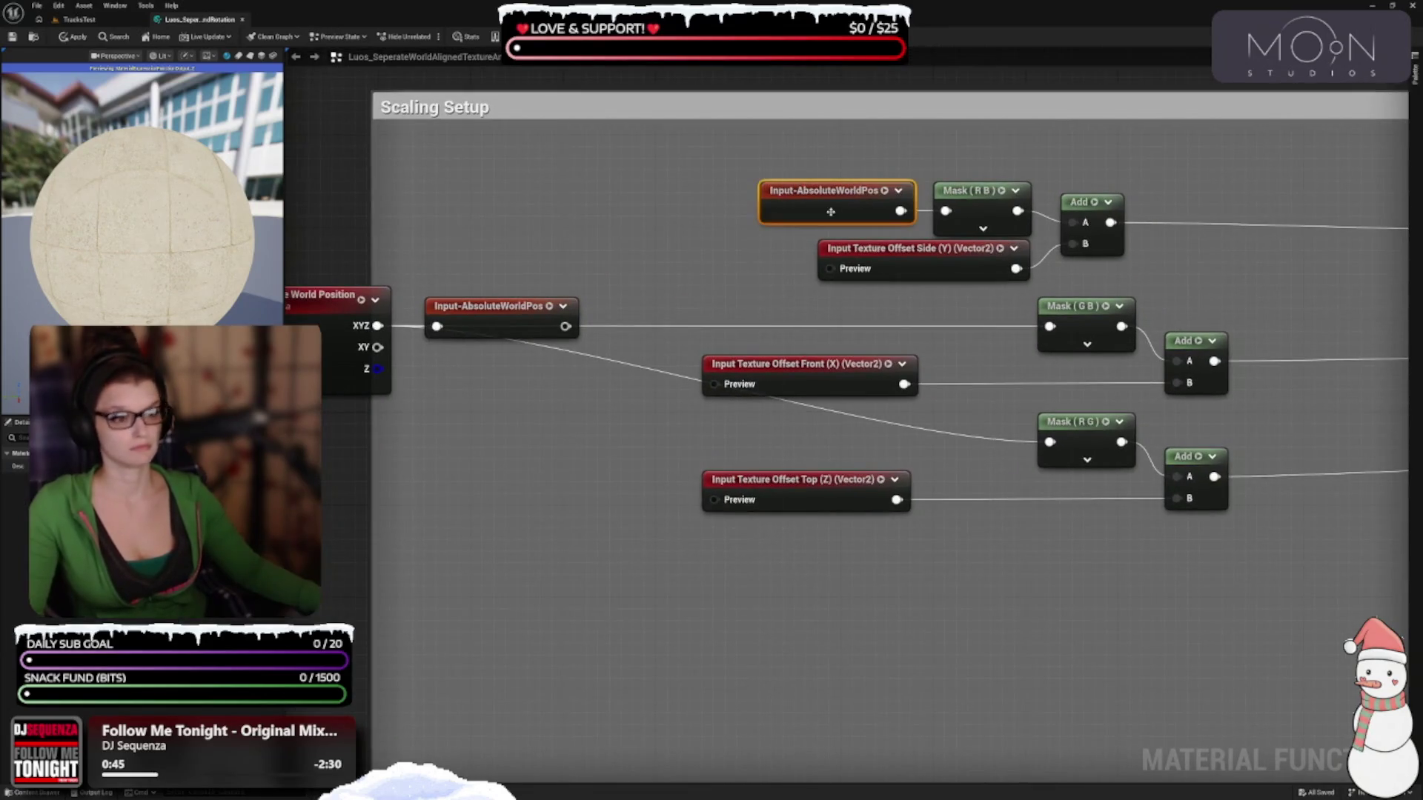
key("ctrl+v")
mouse_move(852, 329)
left_mouse_down()
mouse_move(826, 329)
mouse_move(884, 329)
mouse_move(846, 317)
left_mouse_up()
left_click_drag(947, 326, 1049, 327)
key("ctrl+v")
left_click_drag(1005, 453, 1050, 444)
left_click_drag(943, 453, 931, 441)
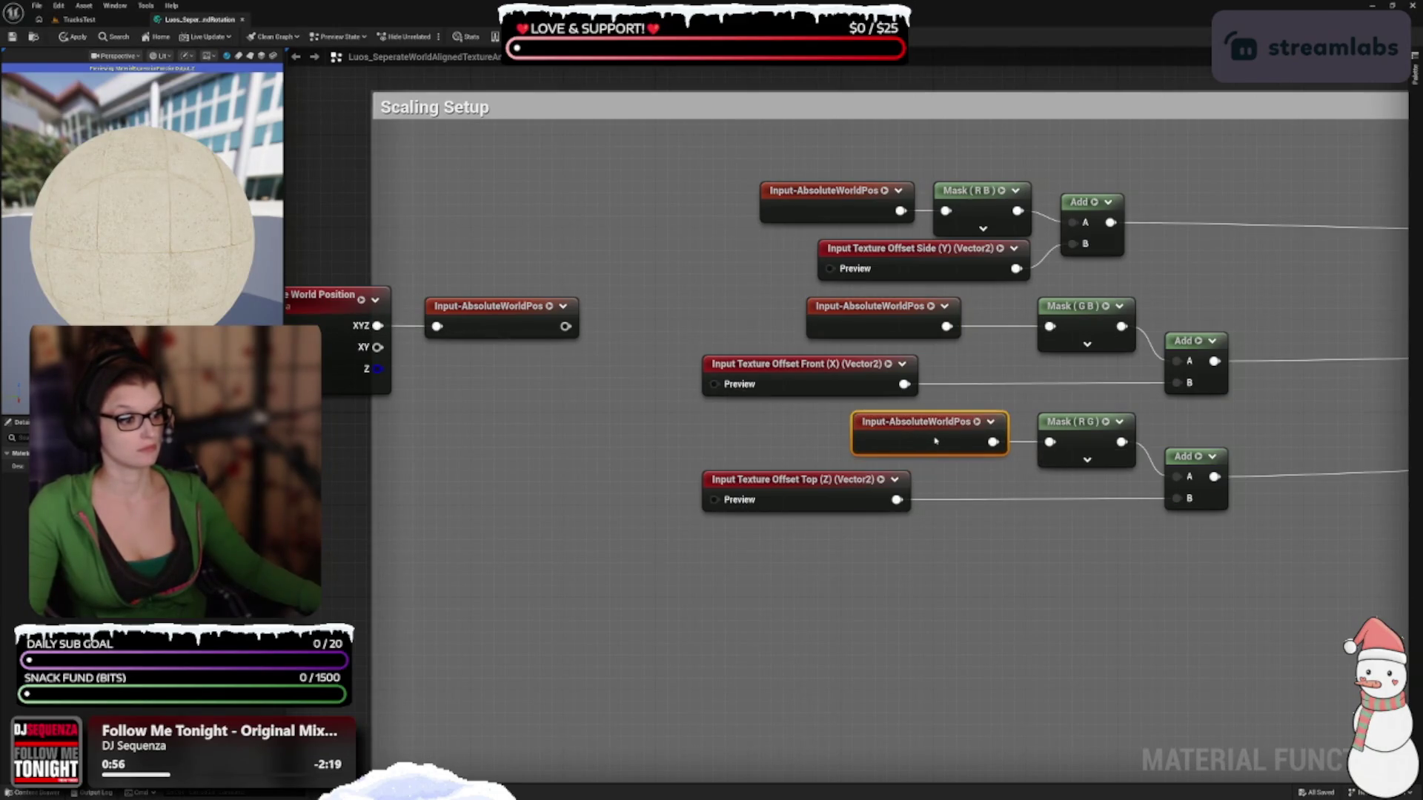
left_click_drag(894, 323, 951, 323)
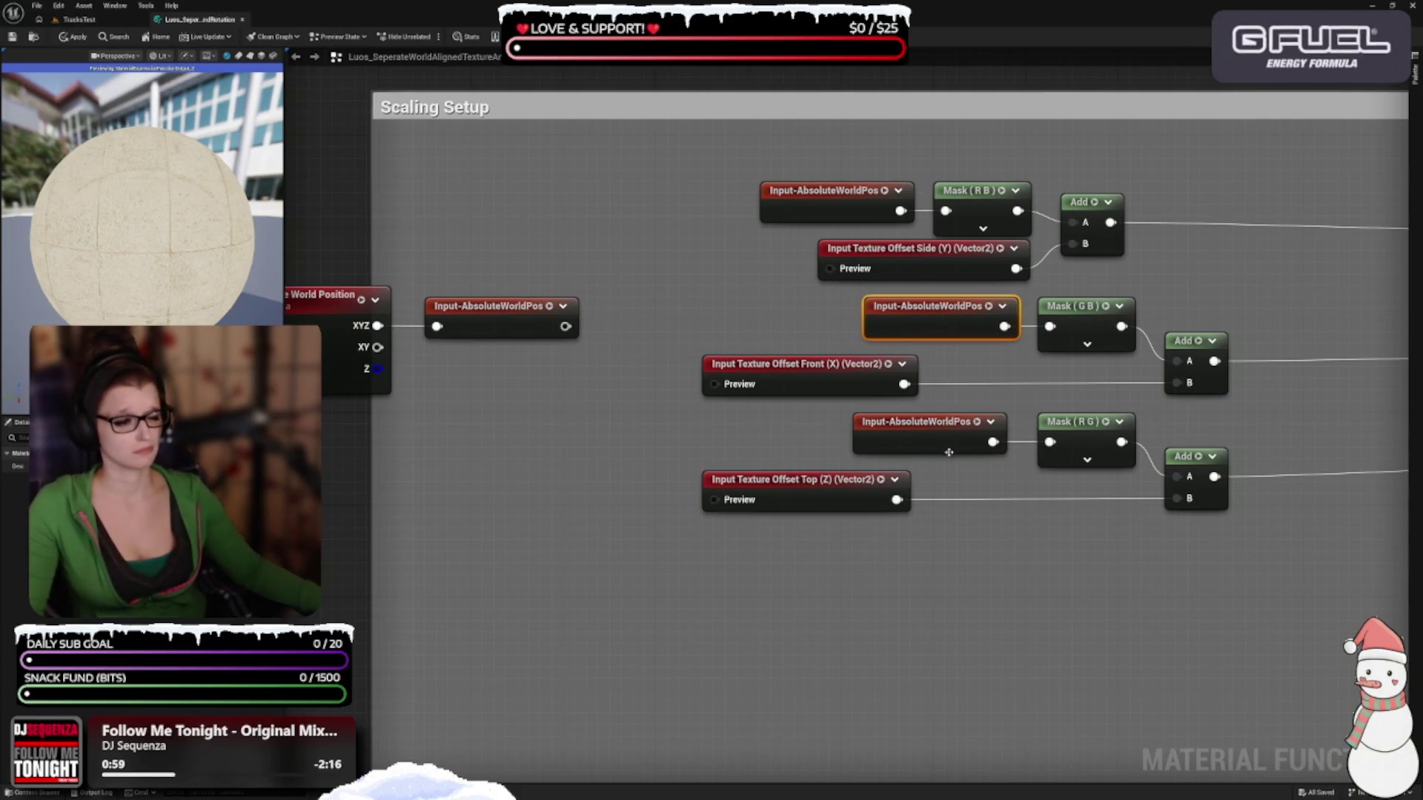
left_click_drag(945, 449, 957, 449)
Place Offset Front (X) and Top (Z) inputs and the bottom Add in rows, shifting the lower rows left
left_click_drag(818, 391, 1038, 390)
left_click_drag(853, 503, 1071, 503)
mouse_move(1180, 347)
left_mouse_down()
mouse_move(1126, 377)
mouse_move(1041, 393)
mouse_move(1044, 372)
left_mouse_up()
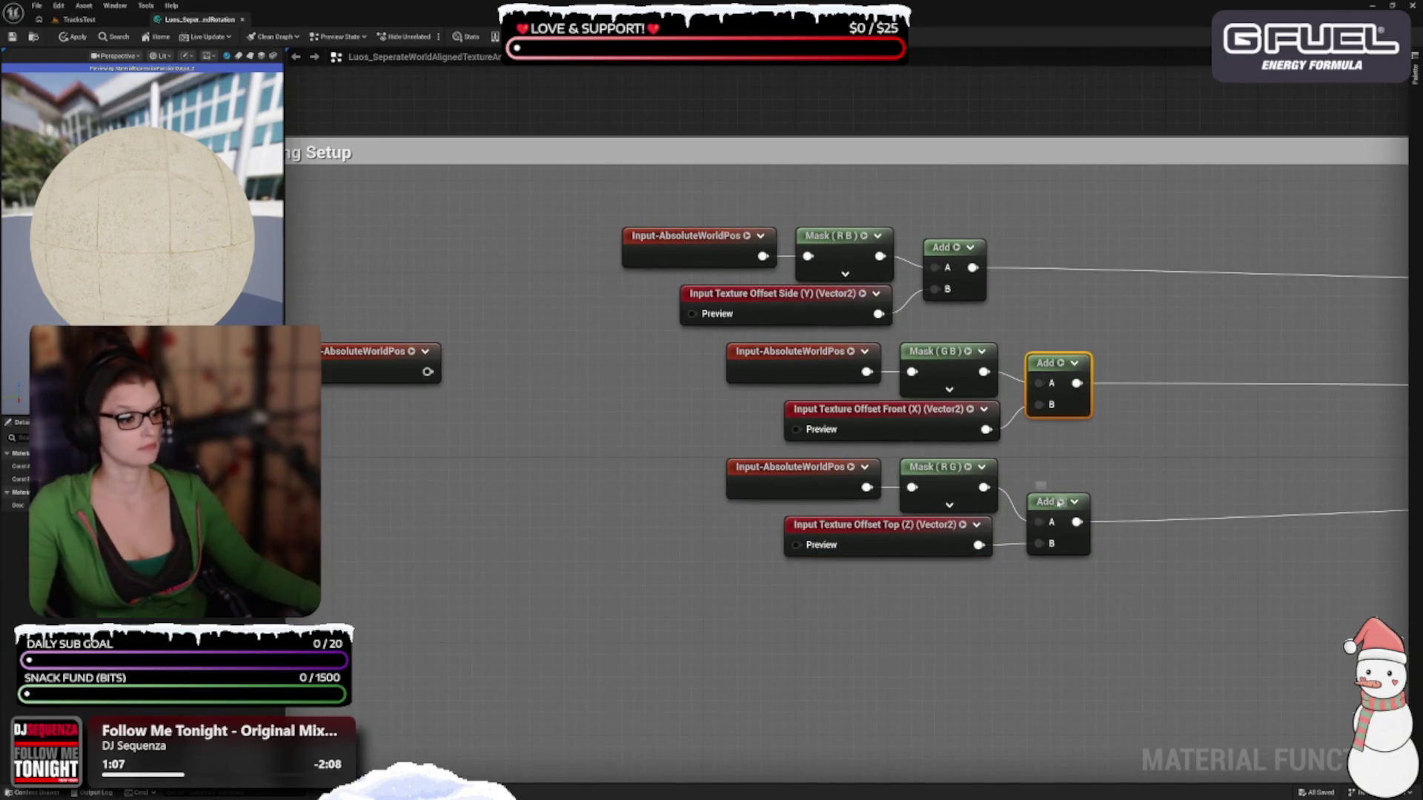
left_click_drag(1044, 510, 1043, 487)
mouse_move(1091, 549)
left_mouse_down()
mouse_move(1063, 654)
mouse_move(639, 447)
left_mouse_up()
mouse_move(760, 476)
left_mouse_down()
mouse_move(653, 474)
mouse_move(665, 475)
left_mouse_up()
left_click(1042, 572)
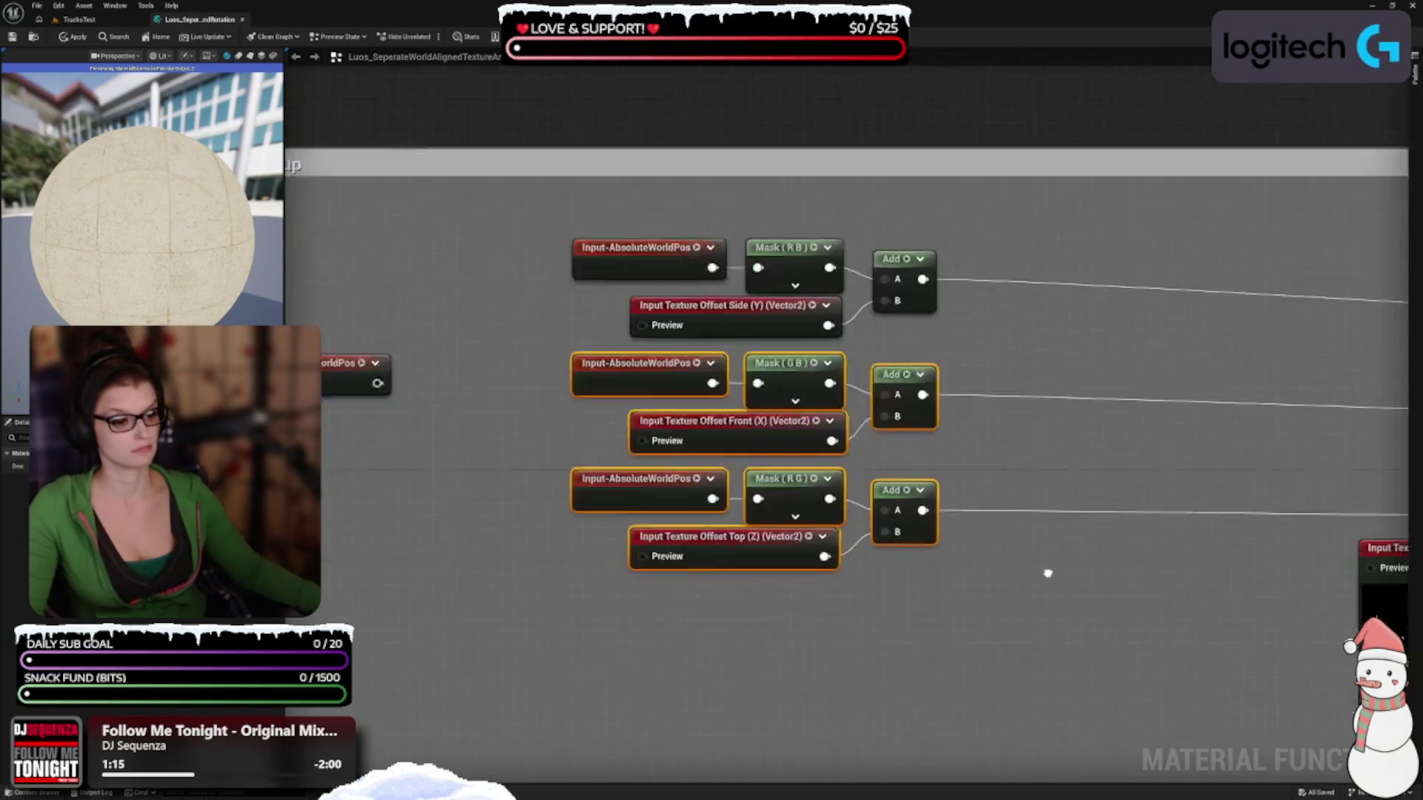
Raise Absolute World Position and its reroute declaration to the top row, widening Scaling Setup's left edge
scroll(943, 621, "down", 3)
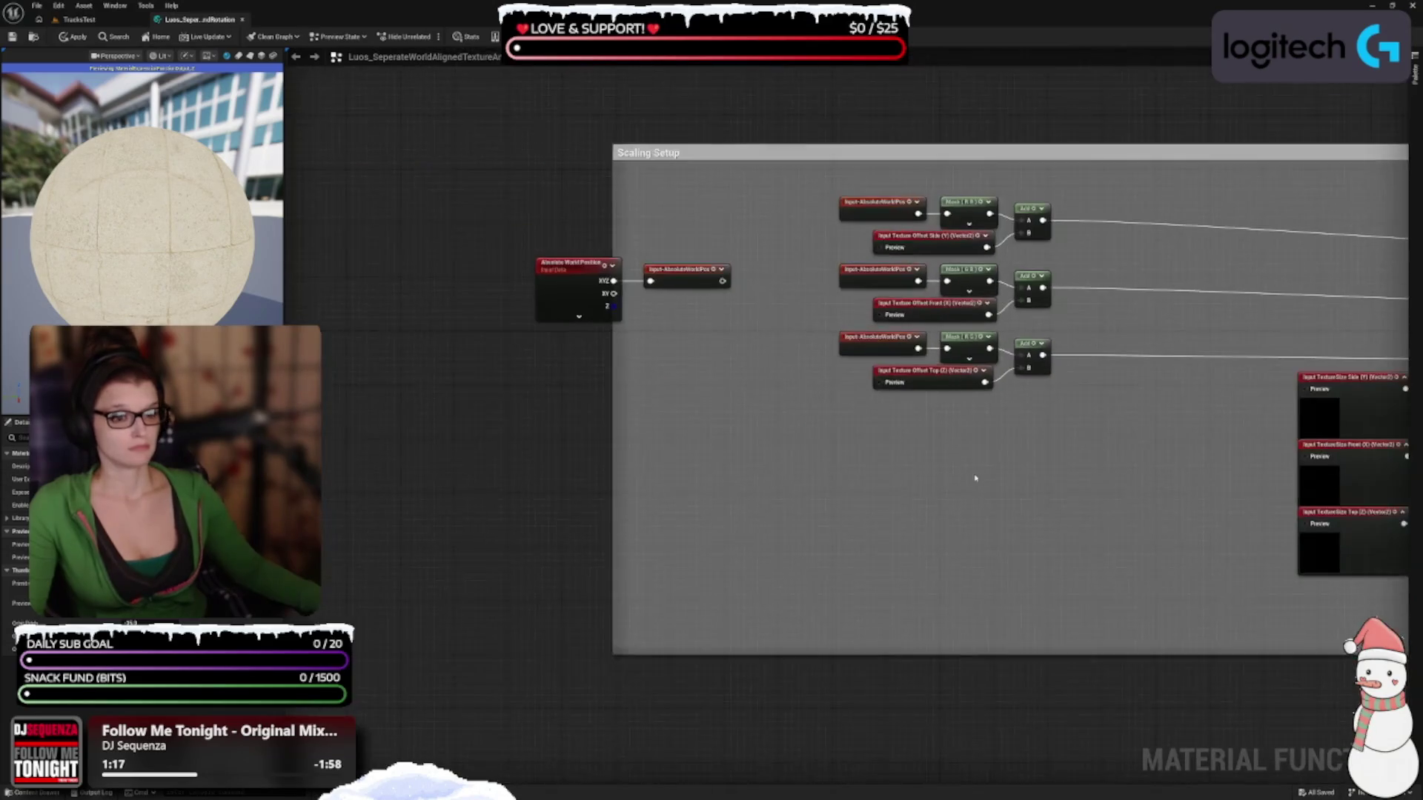
left_click_drag(690, 371, 521, 259)
mouse_move(570, 307)
left_mouse_down()
mouse_move(652, 290)
mouse_move(665, 246)
mouse_move(665, 271)
mouse_move(640, 271)
mouse_move(642, 243)
left_mouse_up()
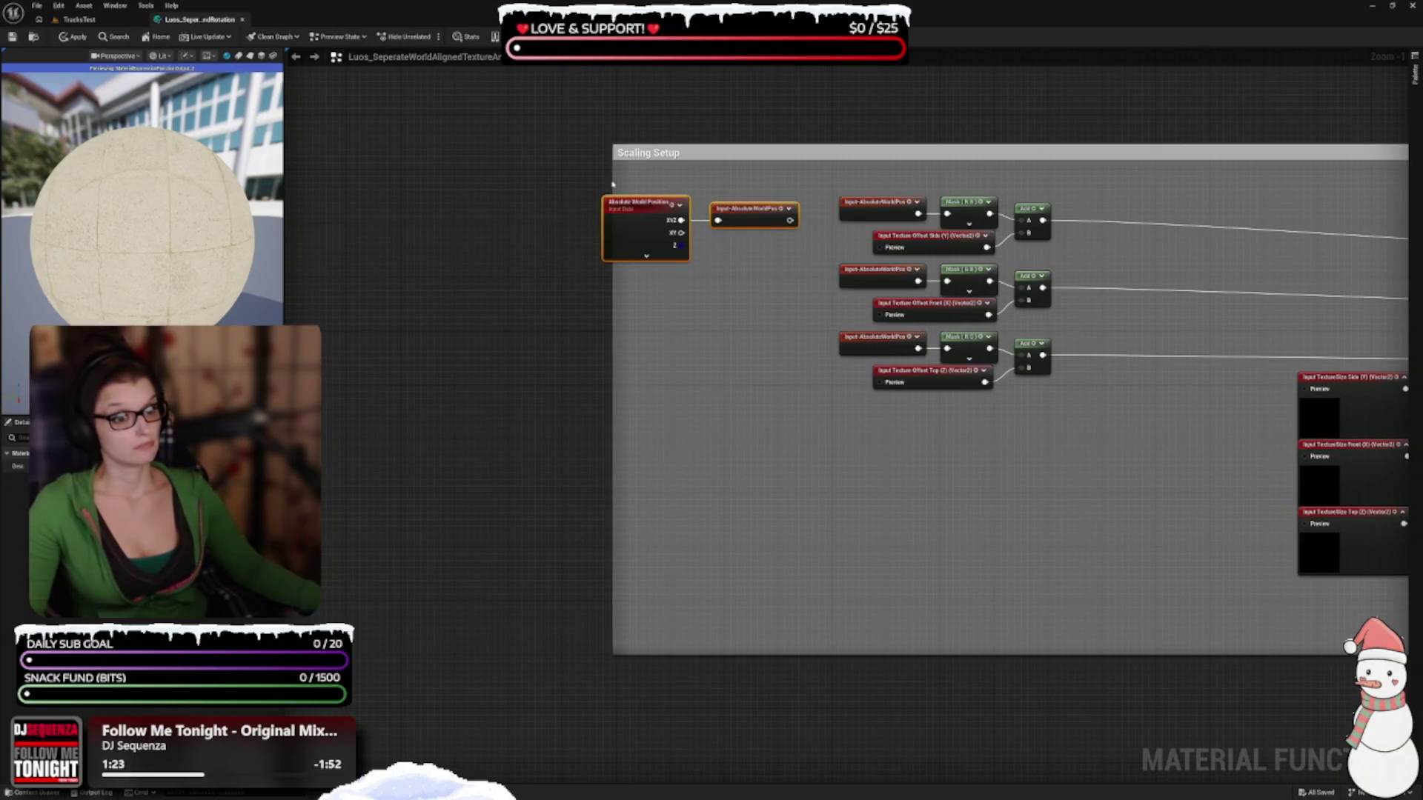
left_click_drag(612, 183, 594, 185)
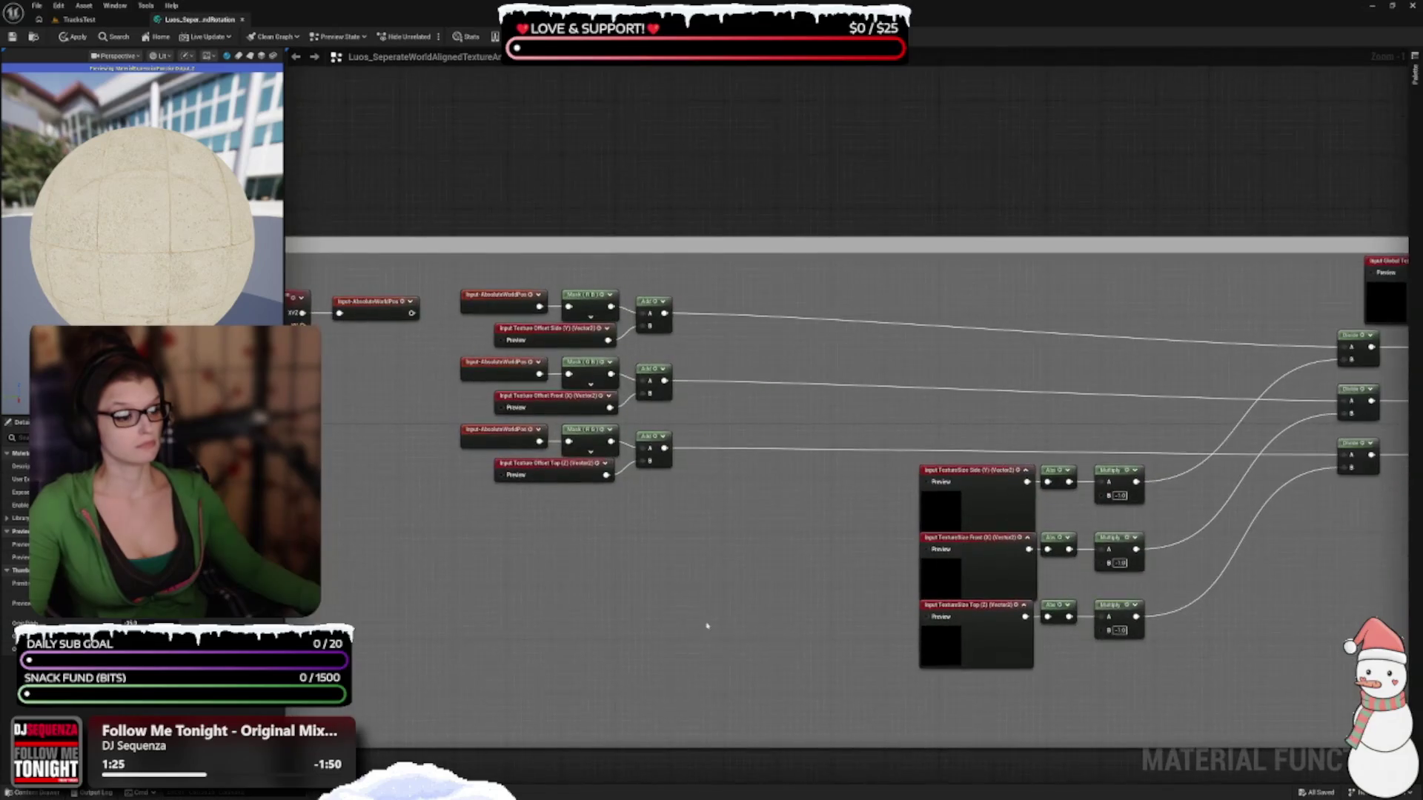
left_click(964, 637)
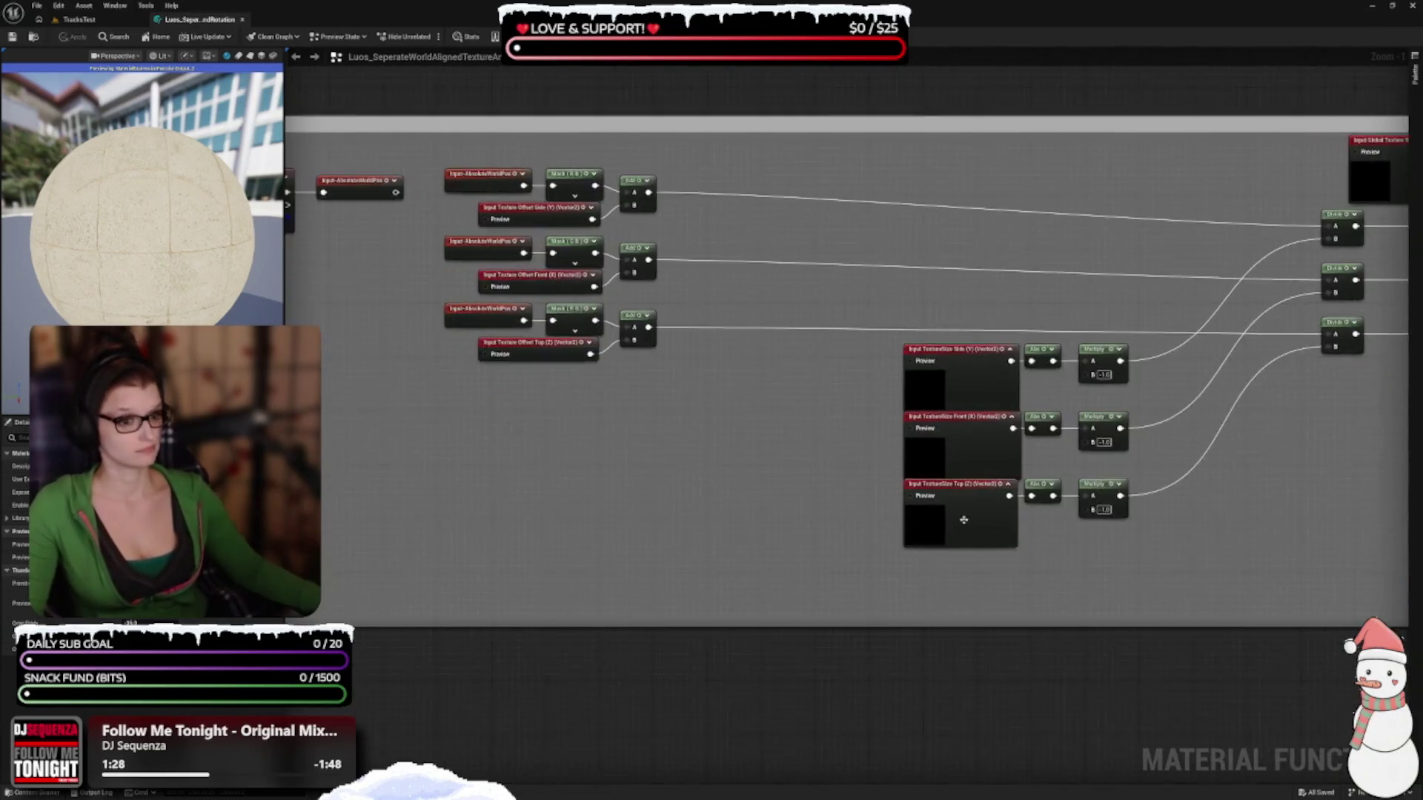
left_click(546, 576)
scroll(546, 577, "up", 1)
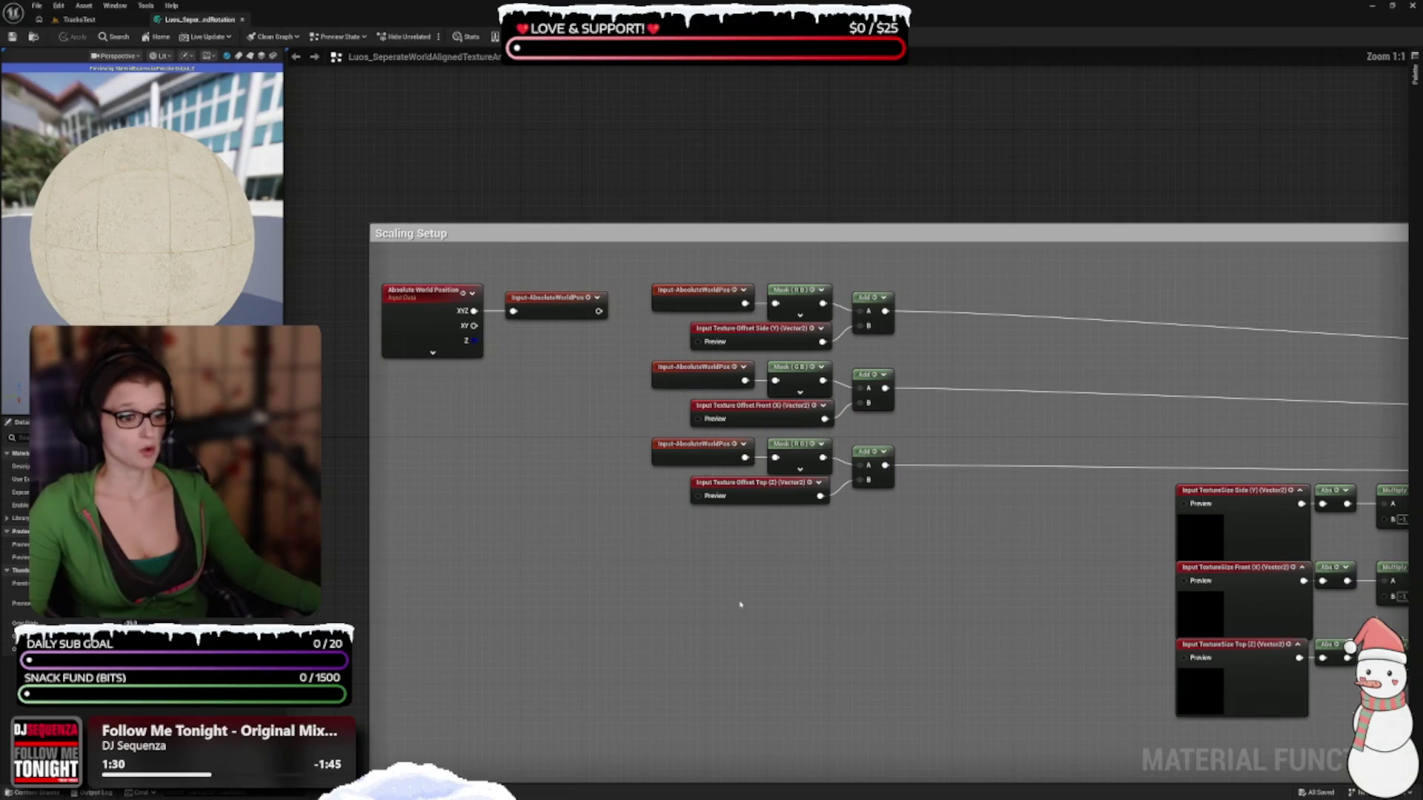
scroll(799, 620, "up", 3)
left_click_drag(762, 590, 721, 719)
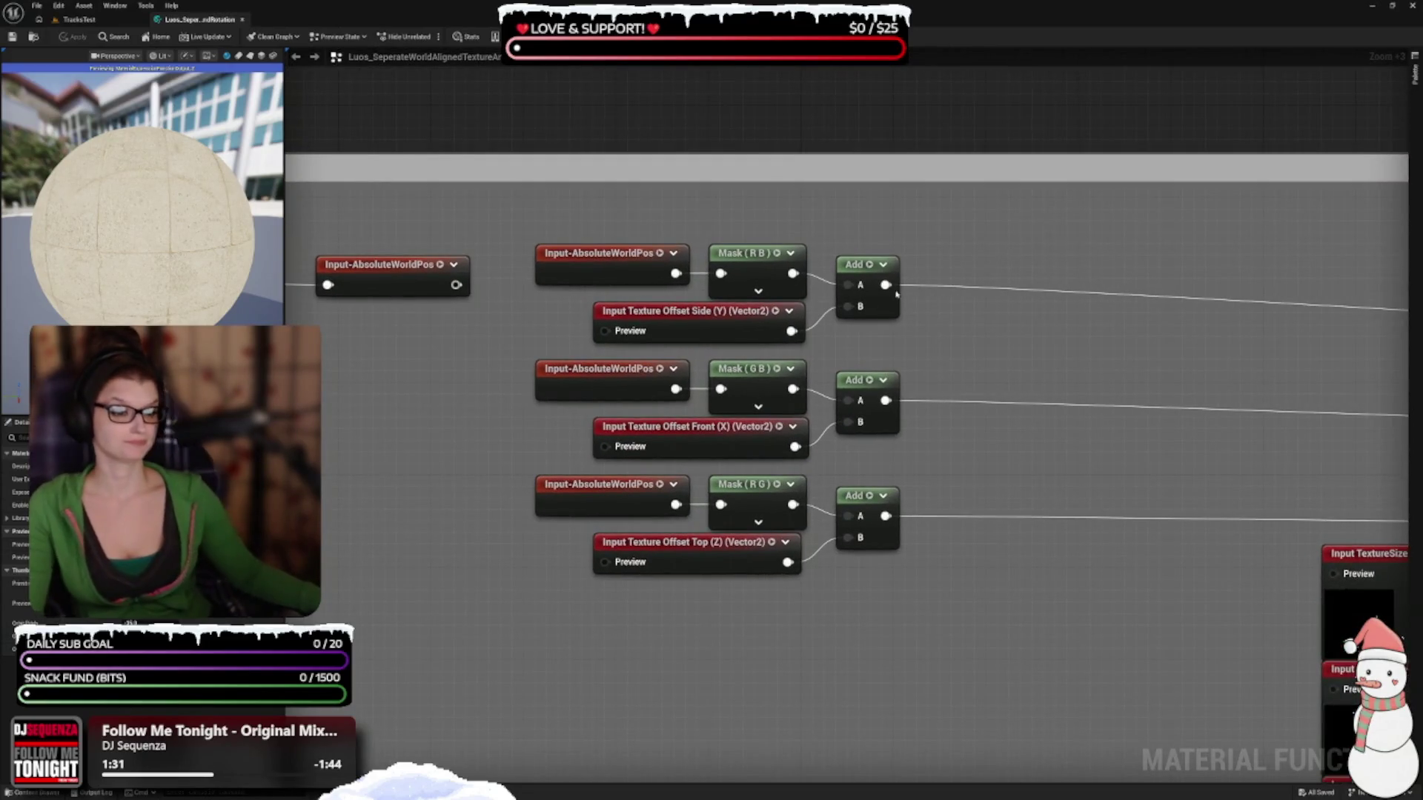
Inspect the reroute usage, Mask, Add and texture offset nodes in each offset row
left_click(613, 274)
left_click(757, 274)
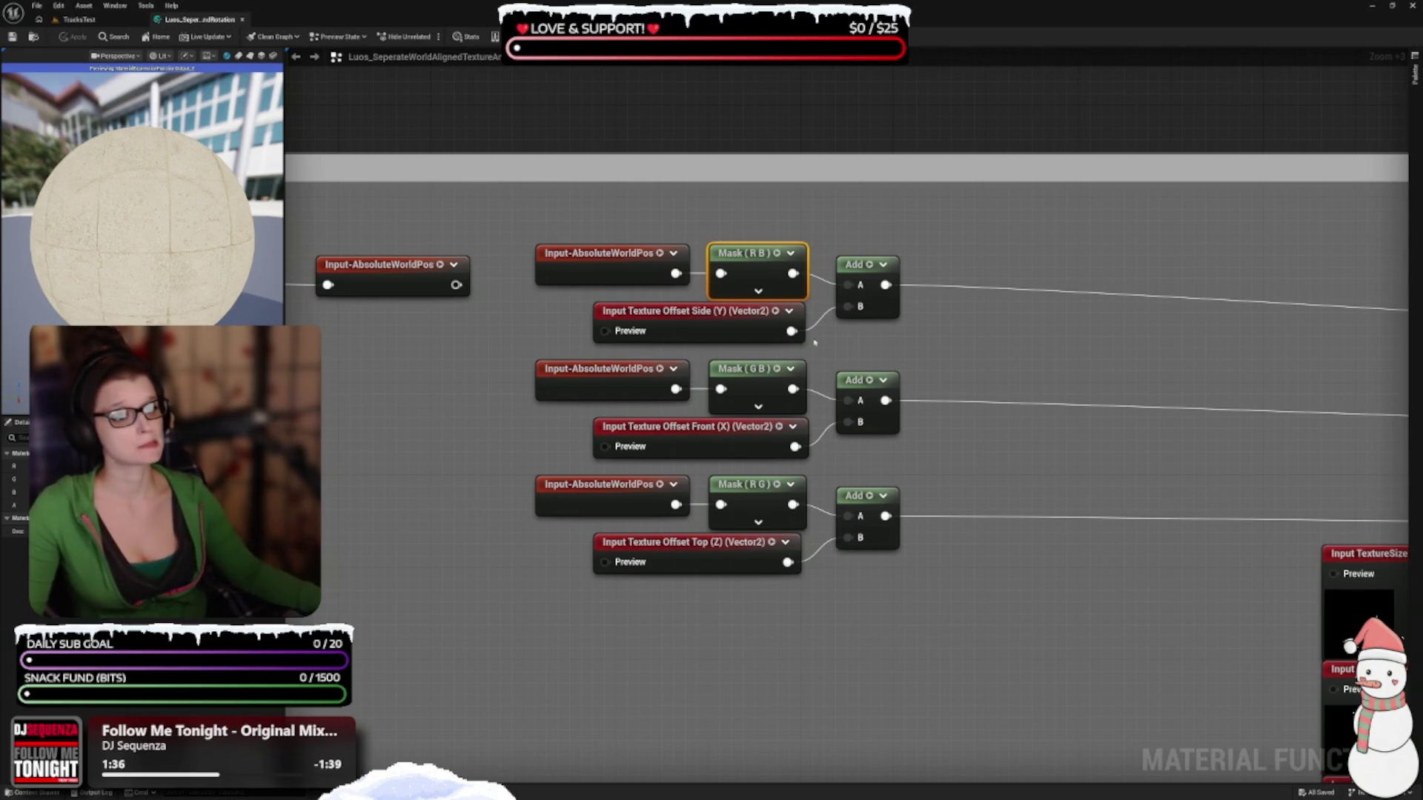
left_click(853, 282)
left_click(723, 332)
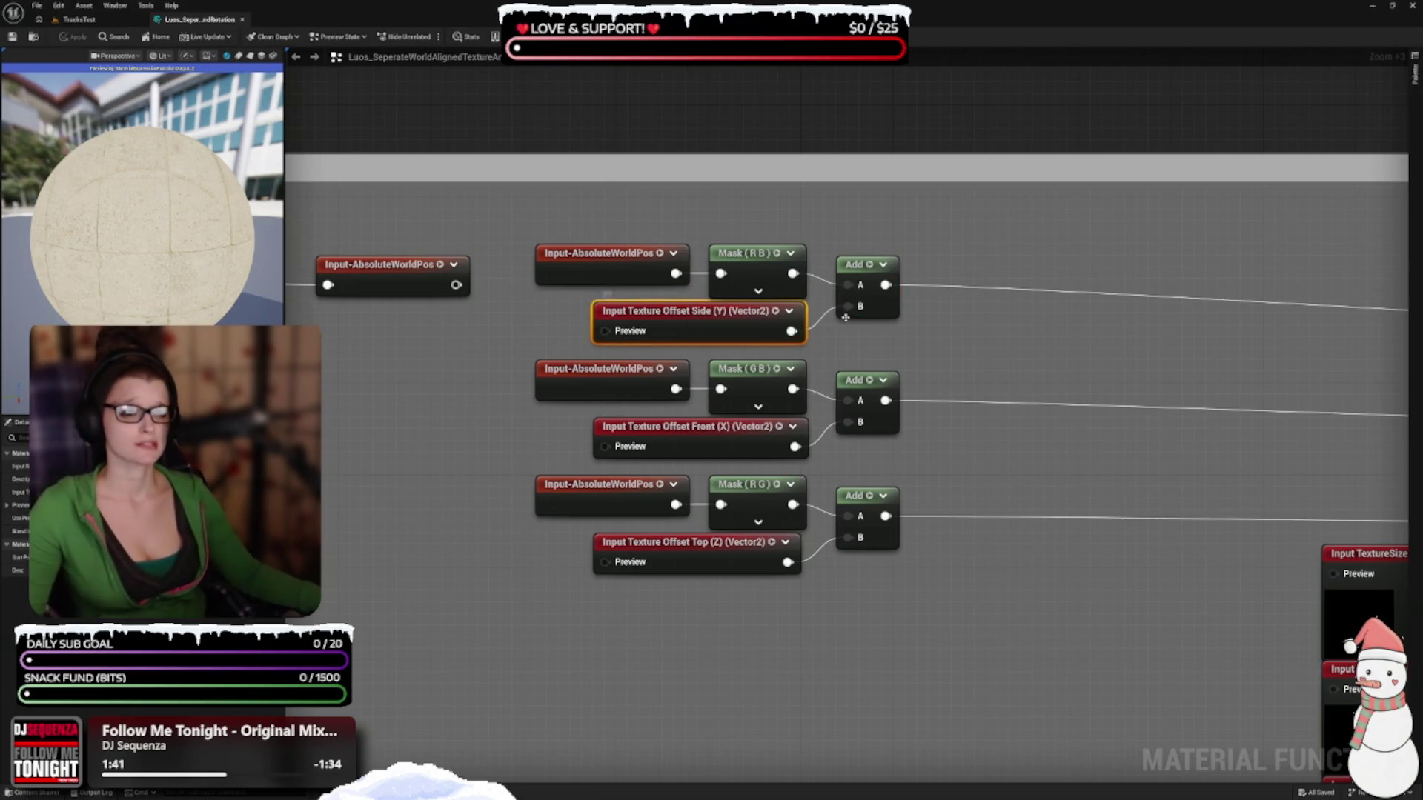
left_click_drag(939, 429, 918, 300)
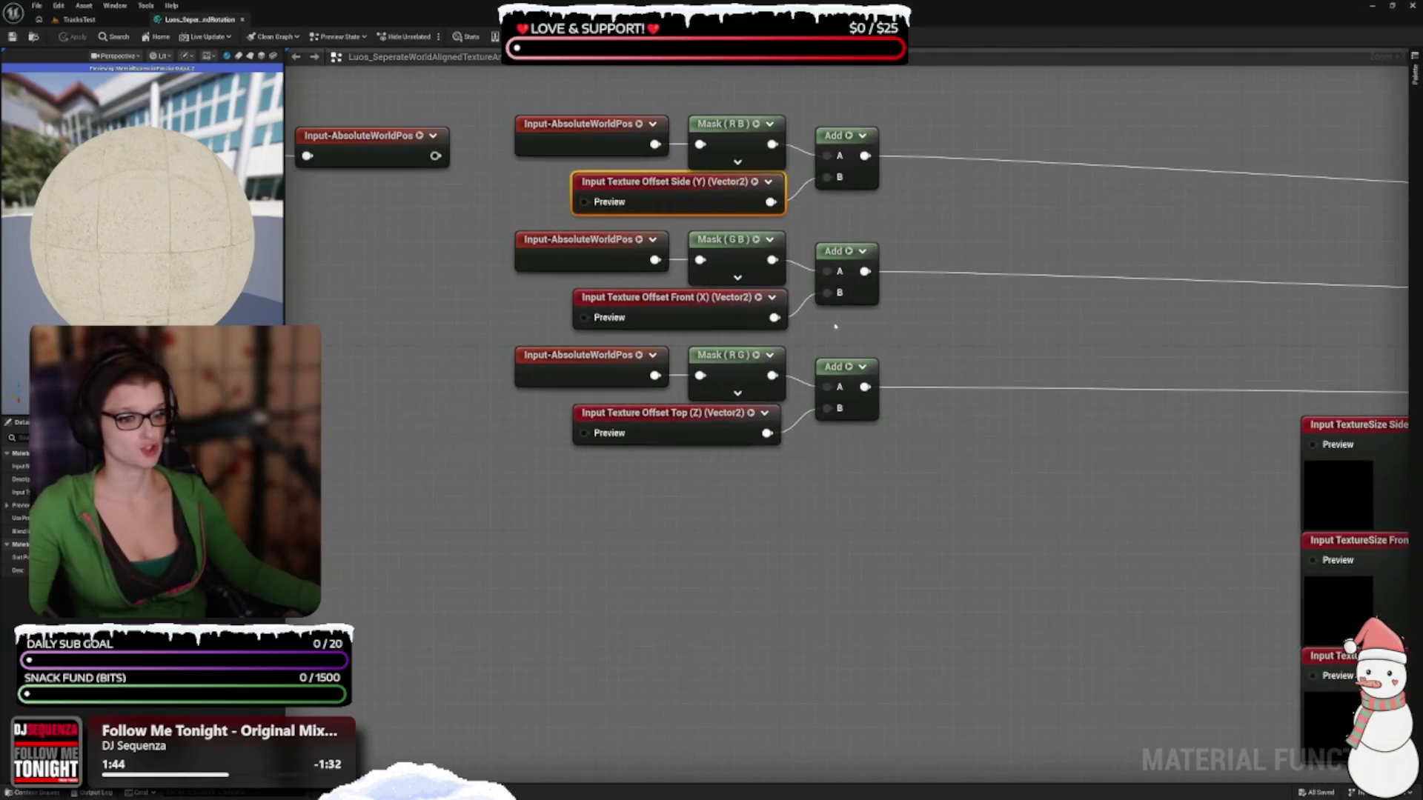
left_click(592, 261)
left_click(710, 239)
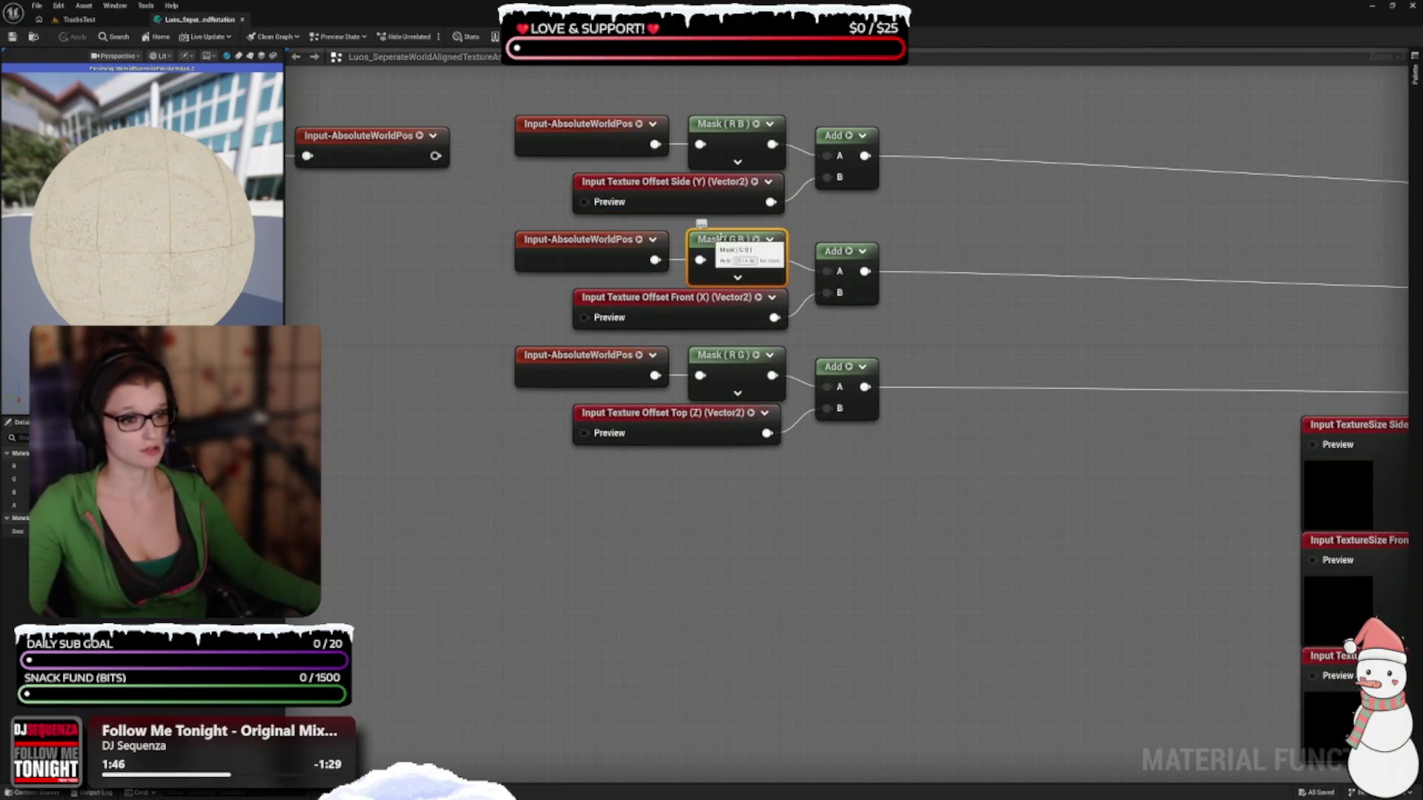
left_click(696, 304)
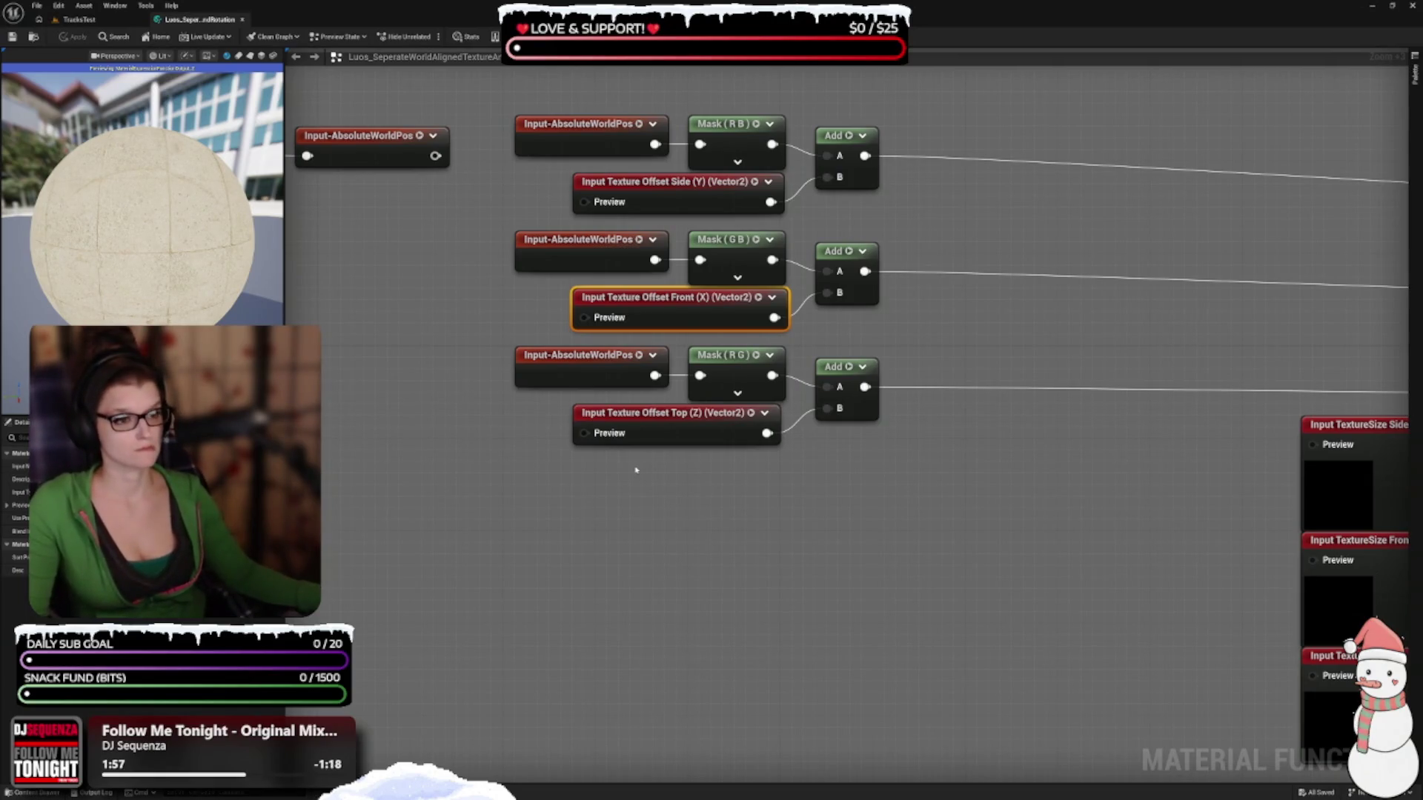
left_click(735, 128)
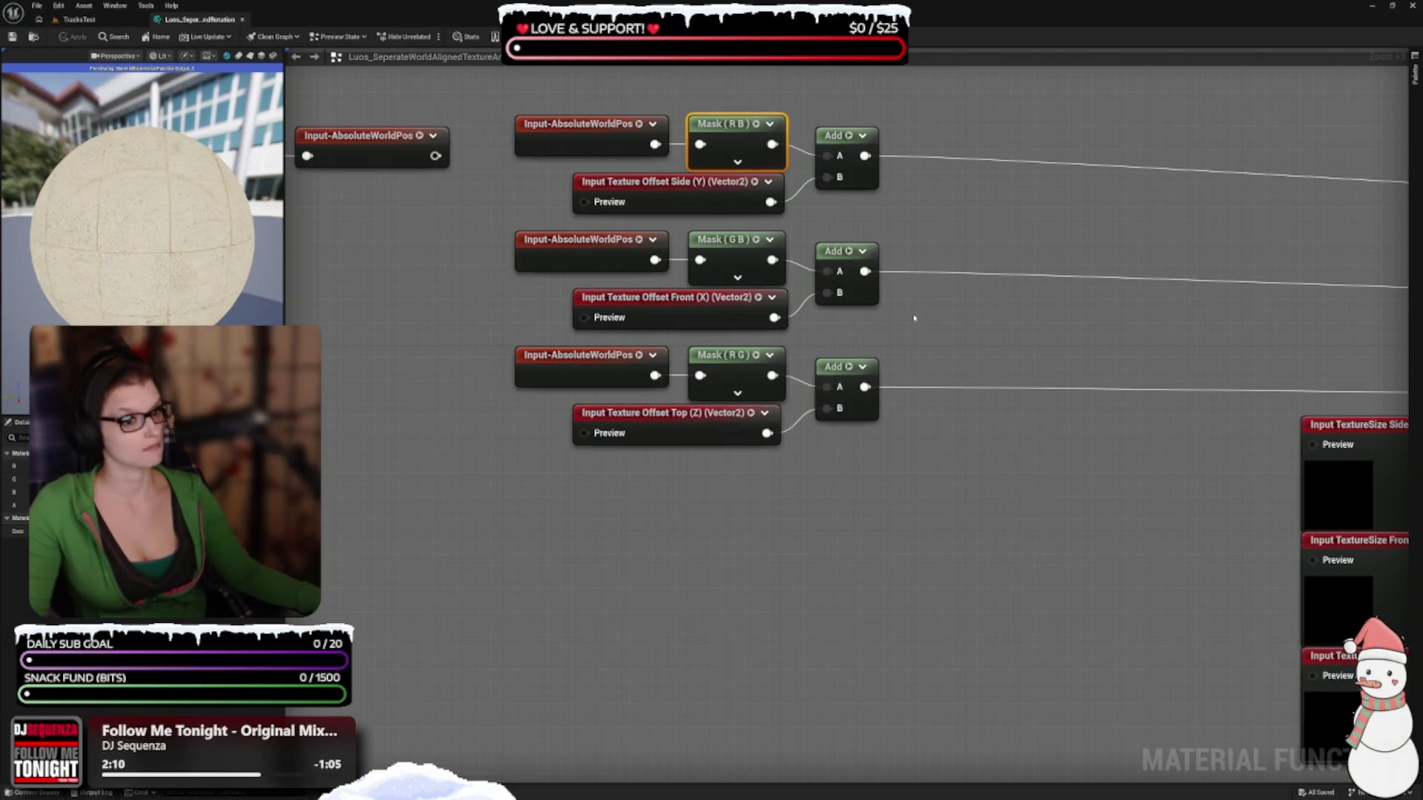
Bring the Input TextureSize section into view and collapse the Side (Y) node's preview
left_click_drag(689, 521, 879, 579)
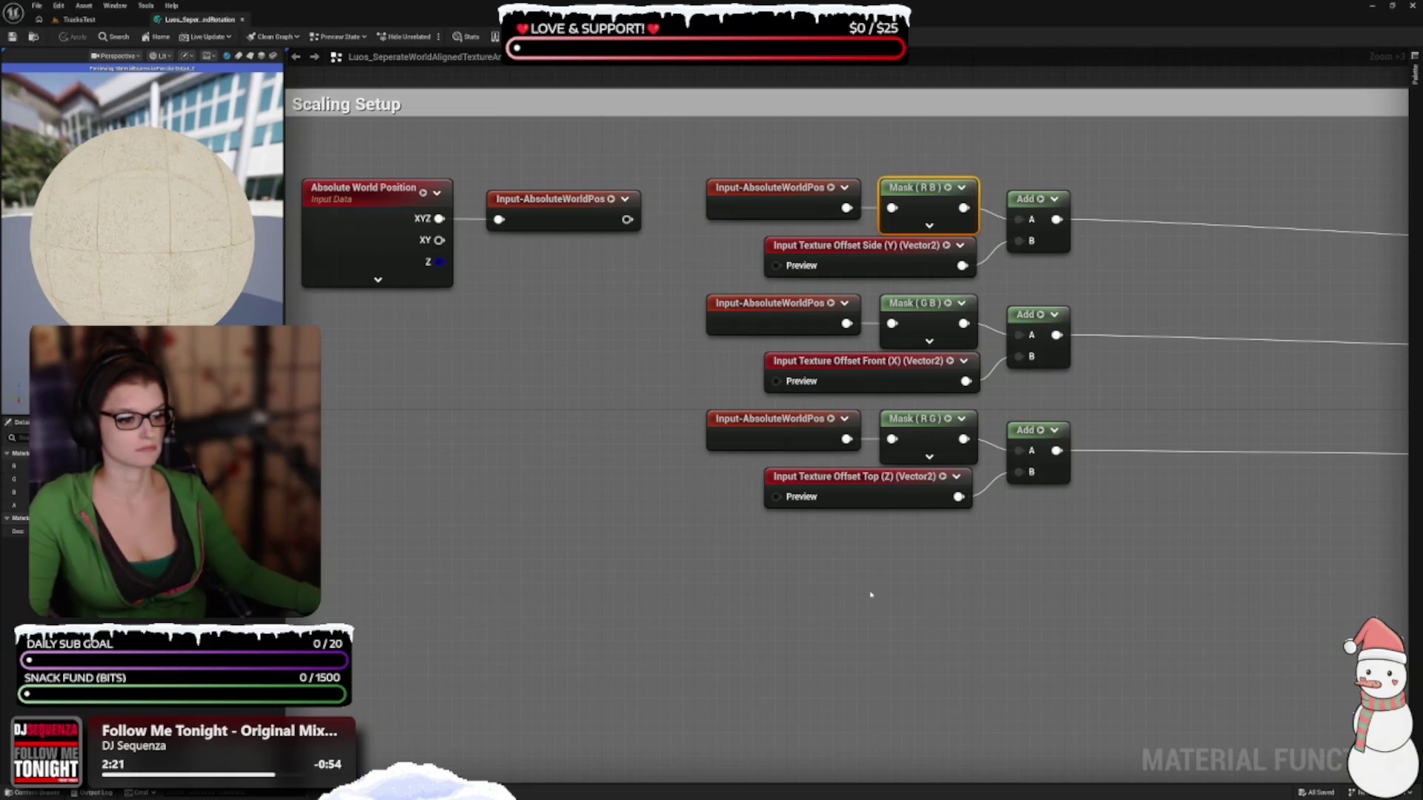
right_click(970, 576)
right_click(483, 569)
mouse_move(483, 570)
left_mouse_down()
mouse_move(403, 509)
mouse_move(642, 335)
mouse_move(798, 254)
mouse_move(635, 407)
left_mouse_up()
scroll(643, 336, "down", 2)
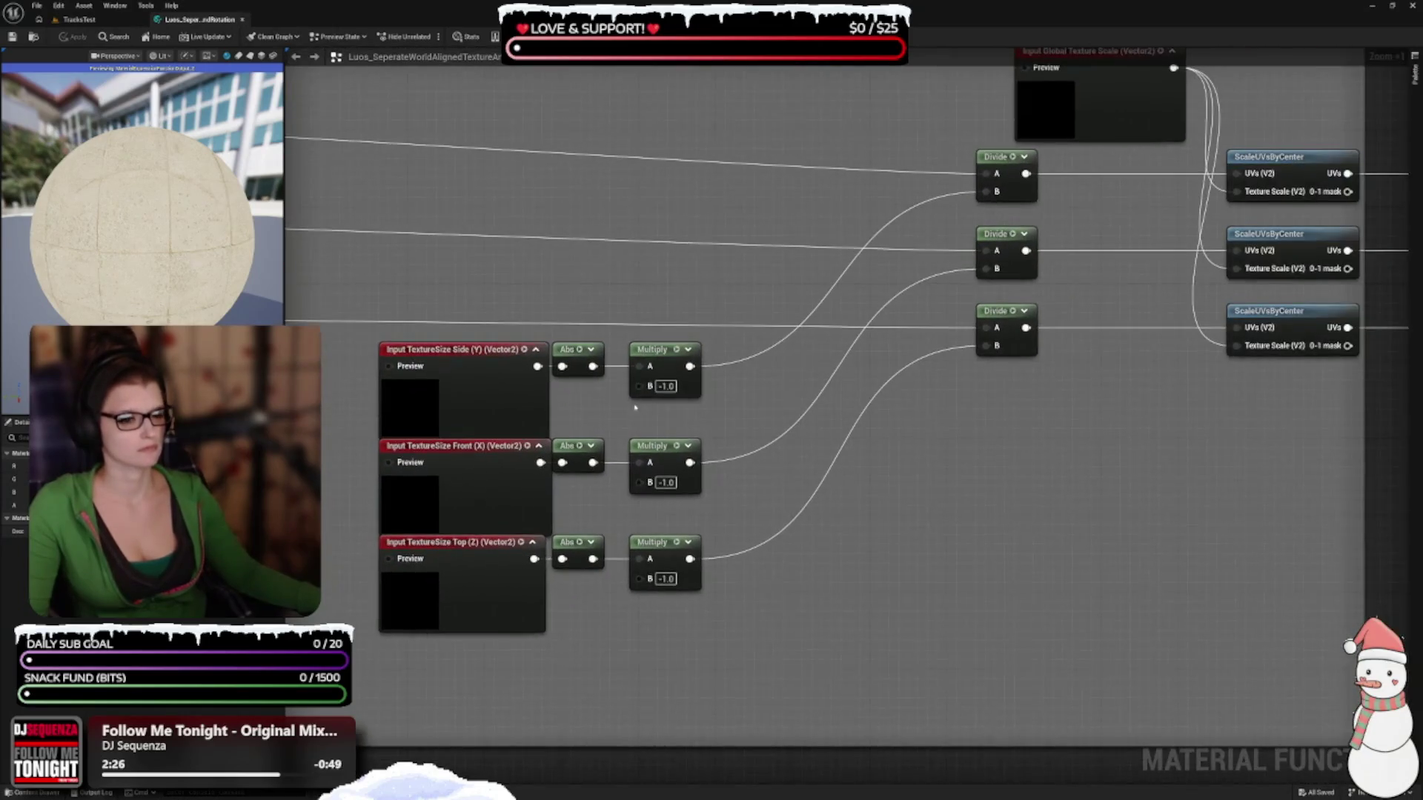
left_click(535, 350)
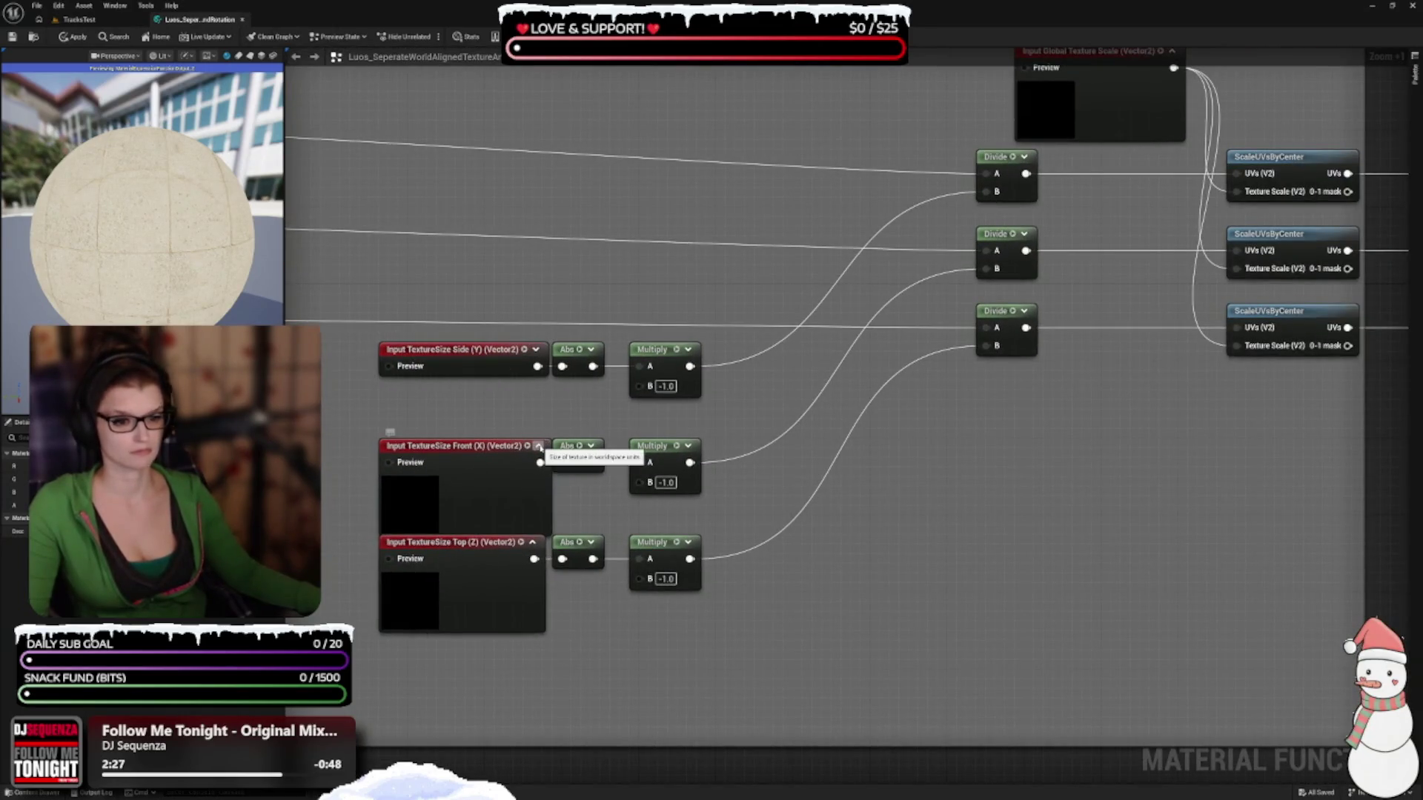
Collapse the Front (X) and Top (Z) TextureSize previews and shift all three TextureSize nodes left
left_click(538, 446)
left_click(533, 542)
mouse_move(459, 608)
left_mouse_down()
mouse_move(591, 581)
mouse_move(574, 330)
left_mouse_up()
left_click_drag(608, 437, 583, 439)
scroll(649, 480, "up", 5)
left_click(603, 400)
Pull the Top, Front and Side rows' Abs nodes left
left_click_drag(643, 468, 628, 469)
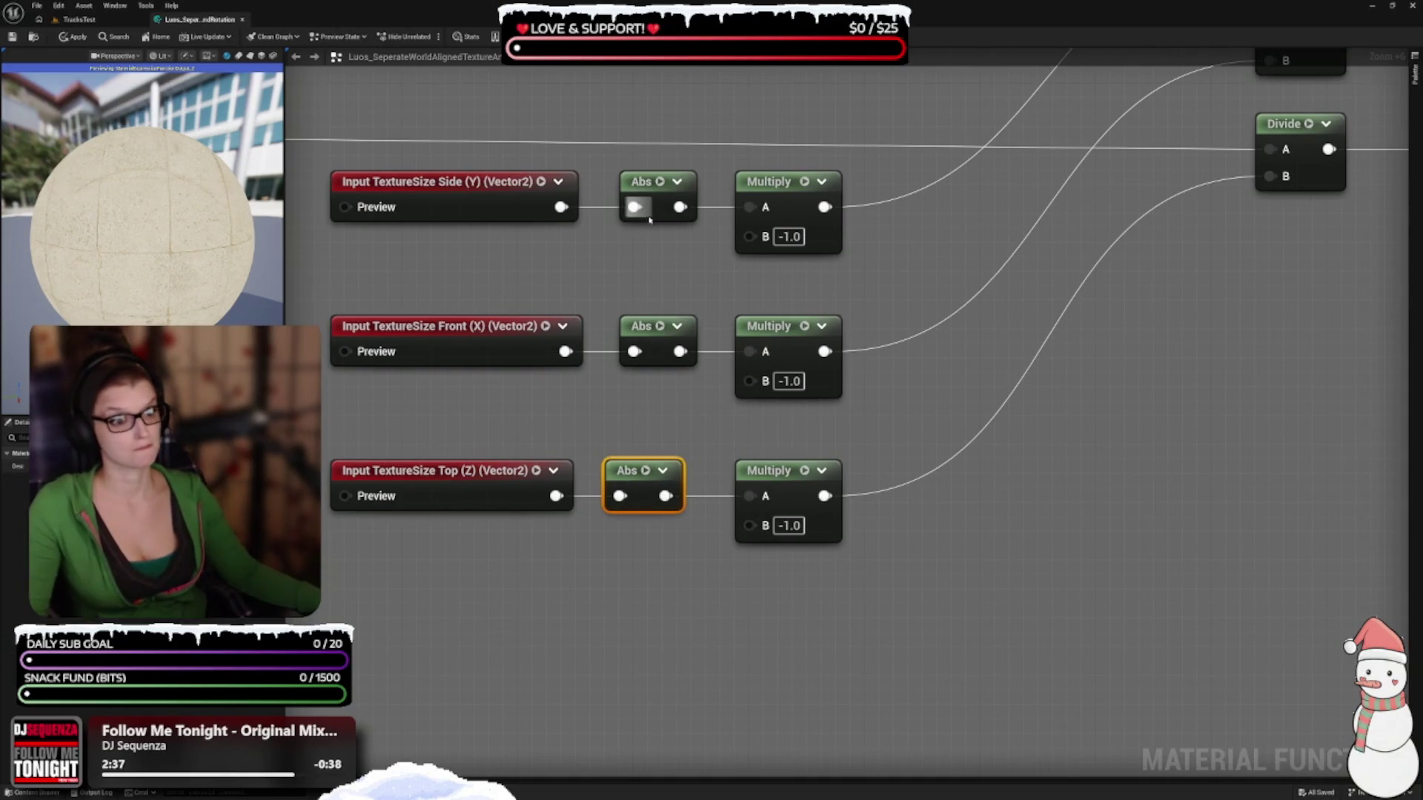
left_click_drag(652, 335, 637, 336)
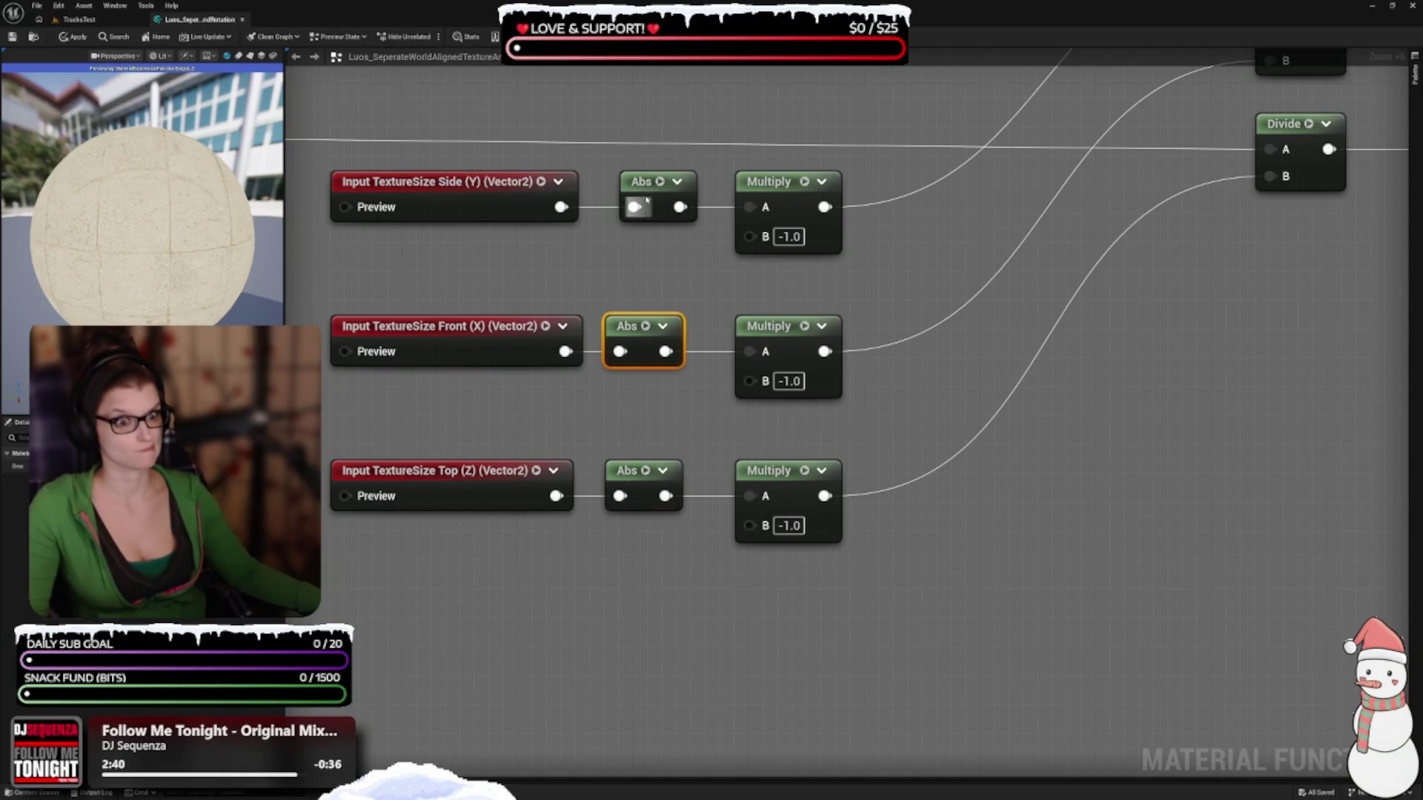
left_click_drag(645, 182, 630, 182)
left_click(674, 253)
Pull the Side, Front and Top rows' Multiply nodes left to close the gaps
left_click_drag(674, 254, 729, 411)
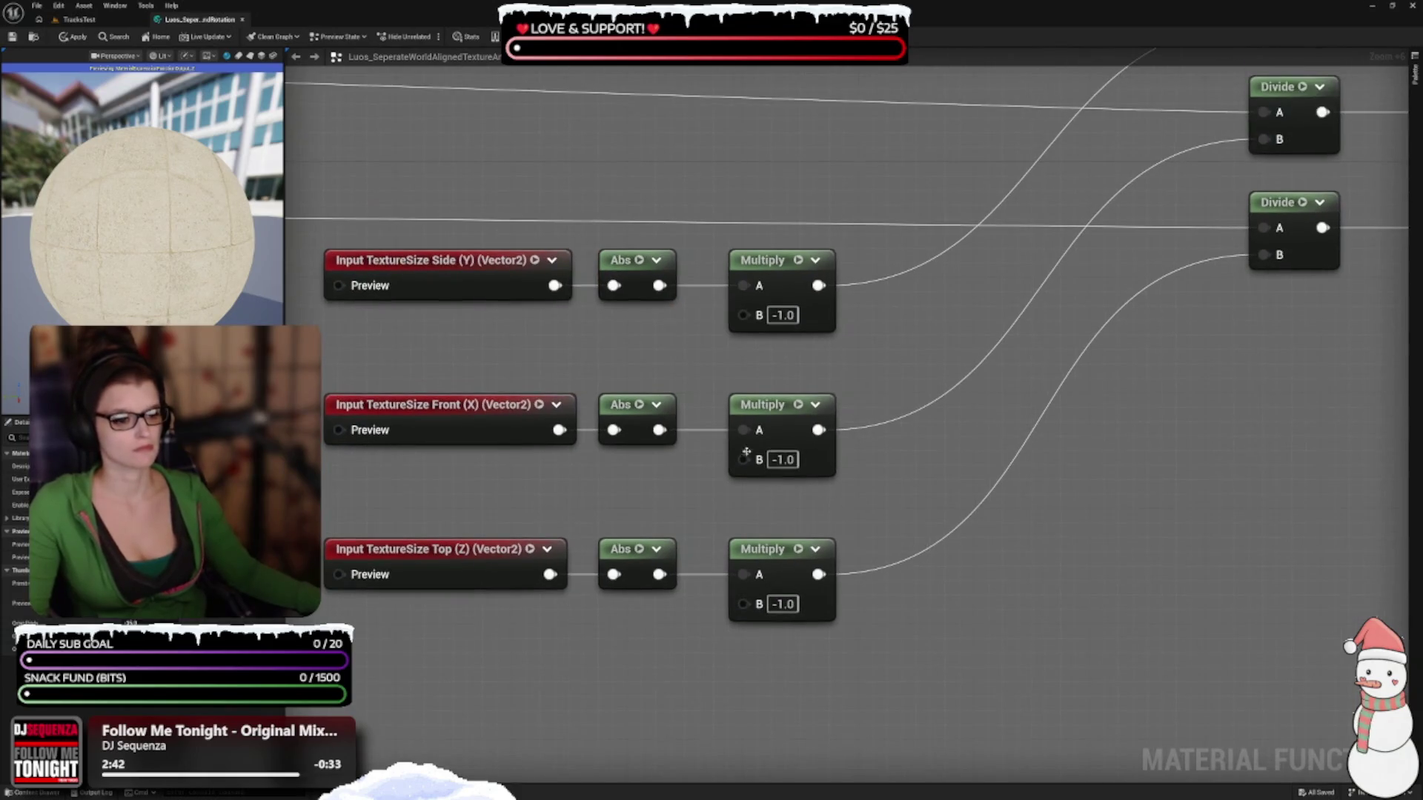
left_click_drag(774, 275, 735, 270)
left_click_drag(773, 415, 746, 411)
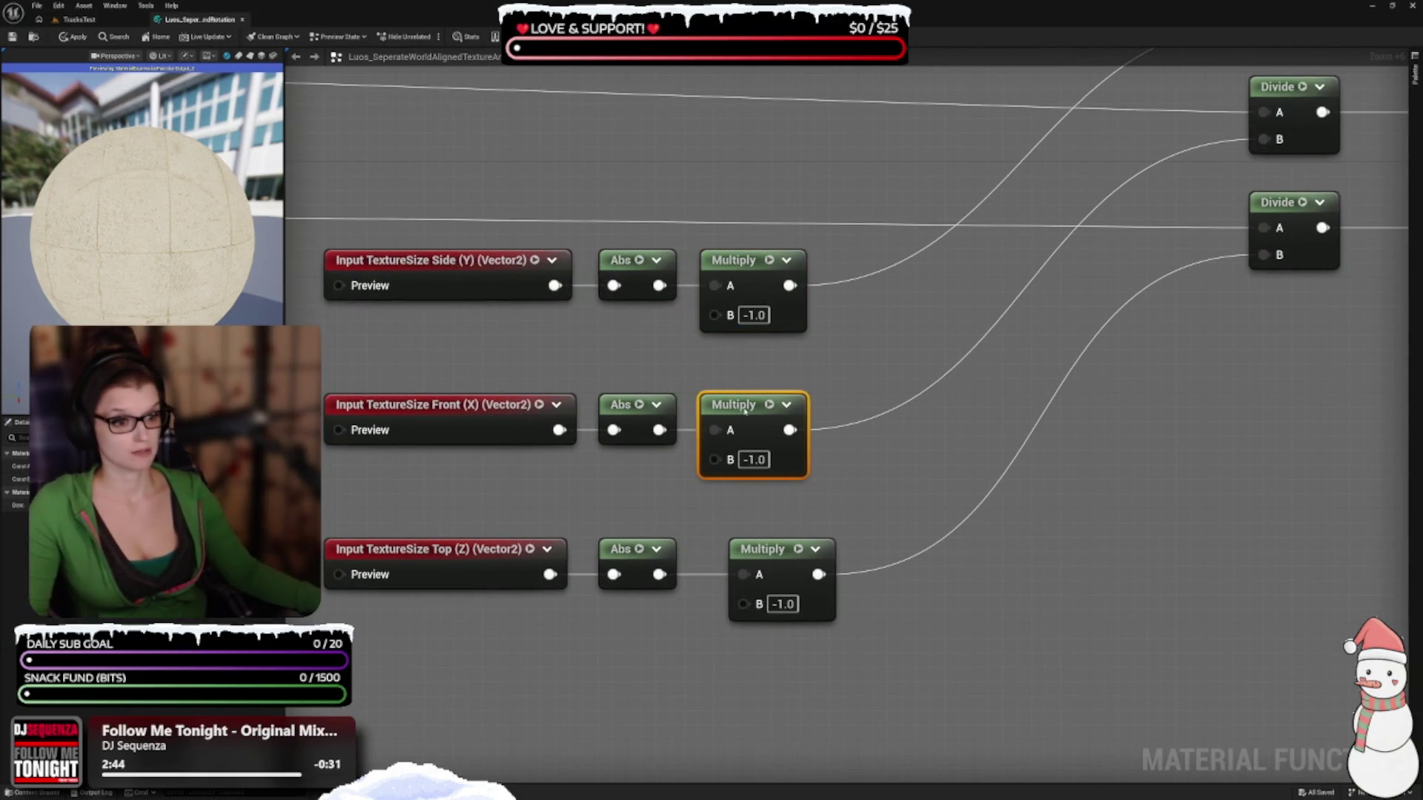
left_click_drag(756, 549, 724, 550)
left_click(927, 514)
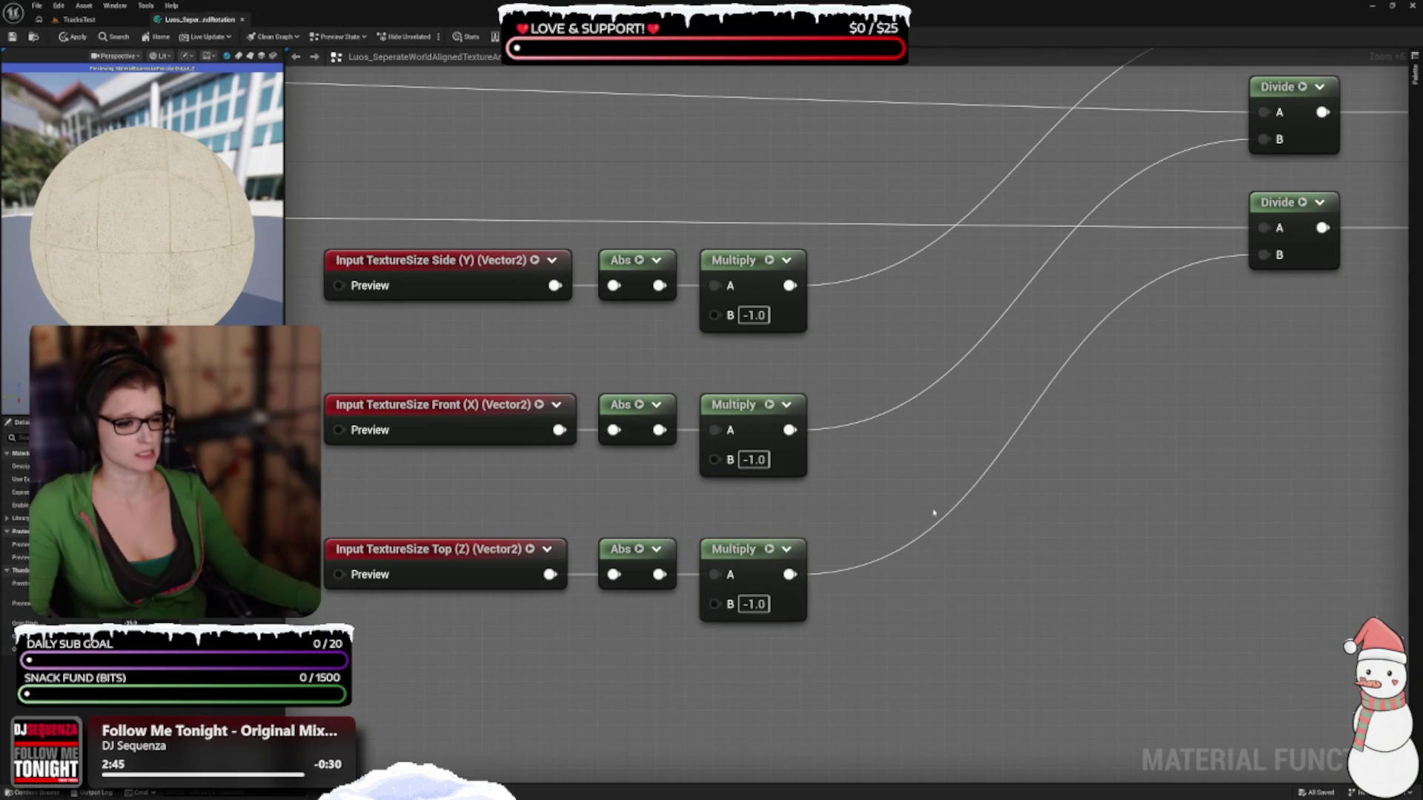
scroll(919, 534, "down", 4)
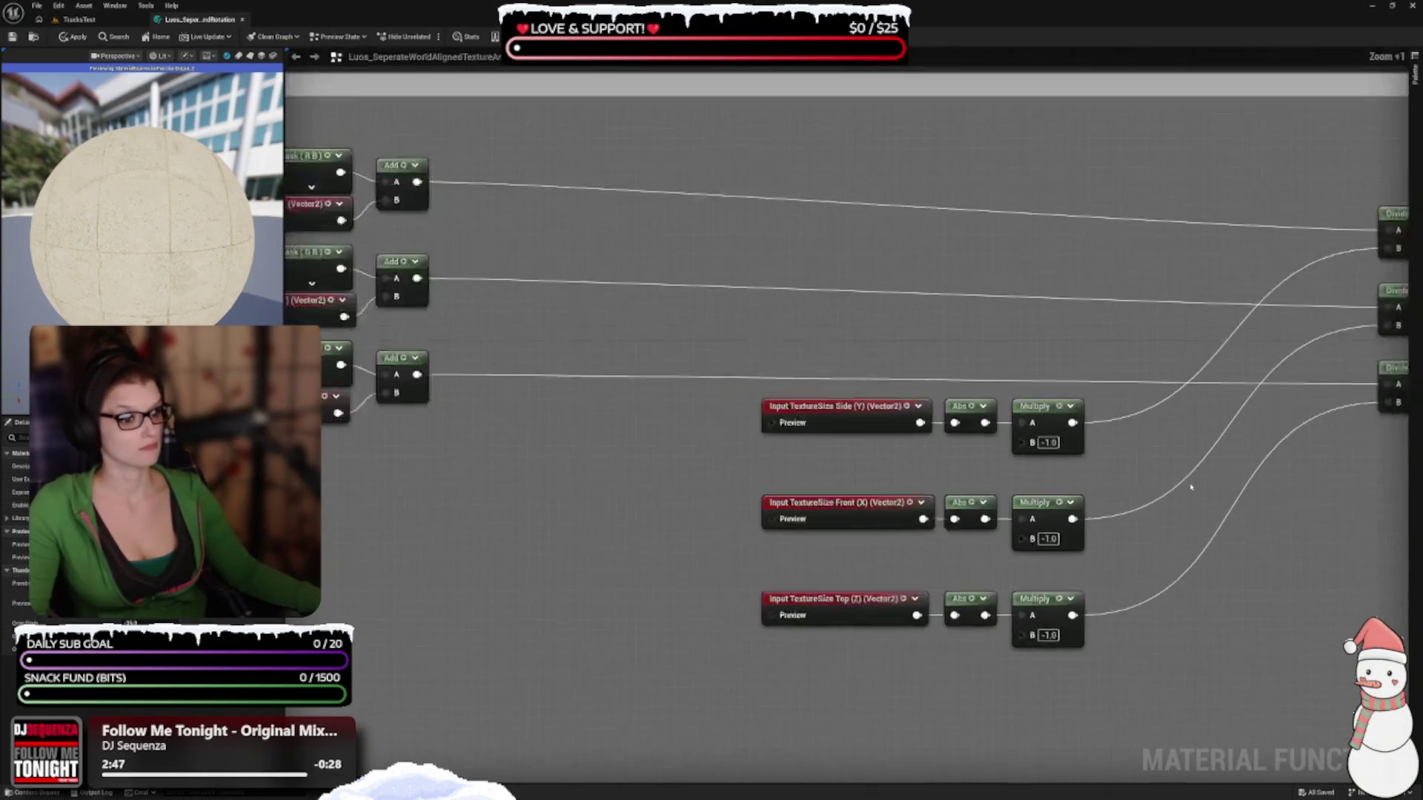
Move the Side and Front texture-size chains beside their Add nodes, with Divides next to the Multiplies
scroll(964, 607, "down", 3)
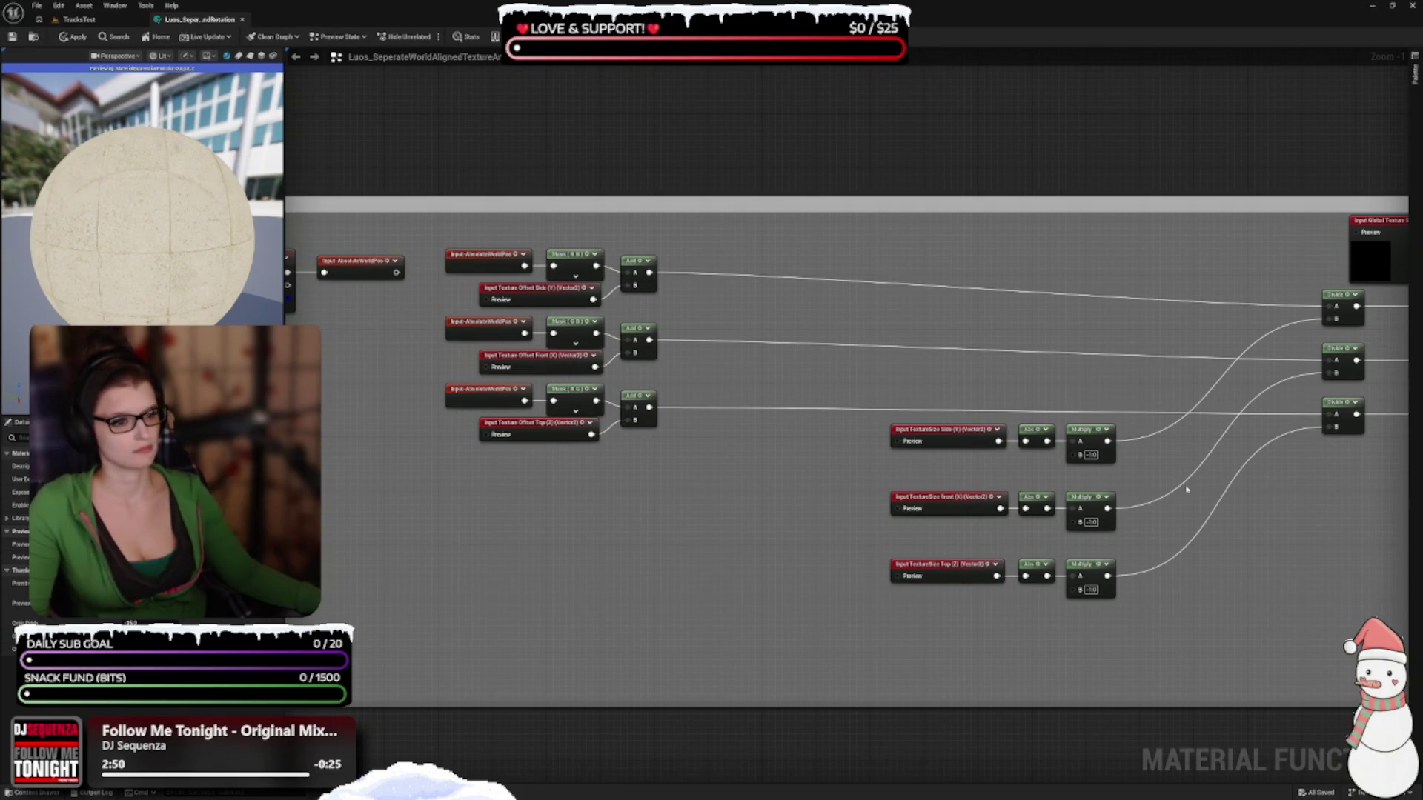
mouse_move(1139, 460)
left_mouse_down()
mouse_move(886, 421)
mouse_move(726, 326)
mouse_move(736, 317)
left_mouse_up()
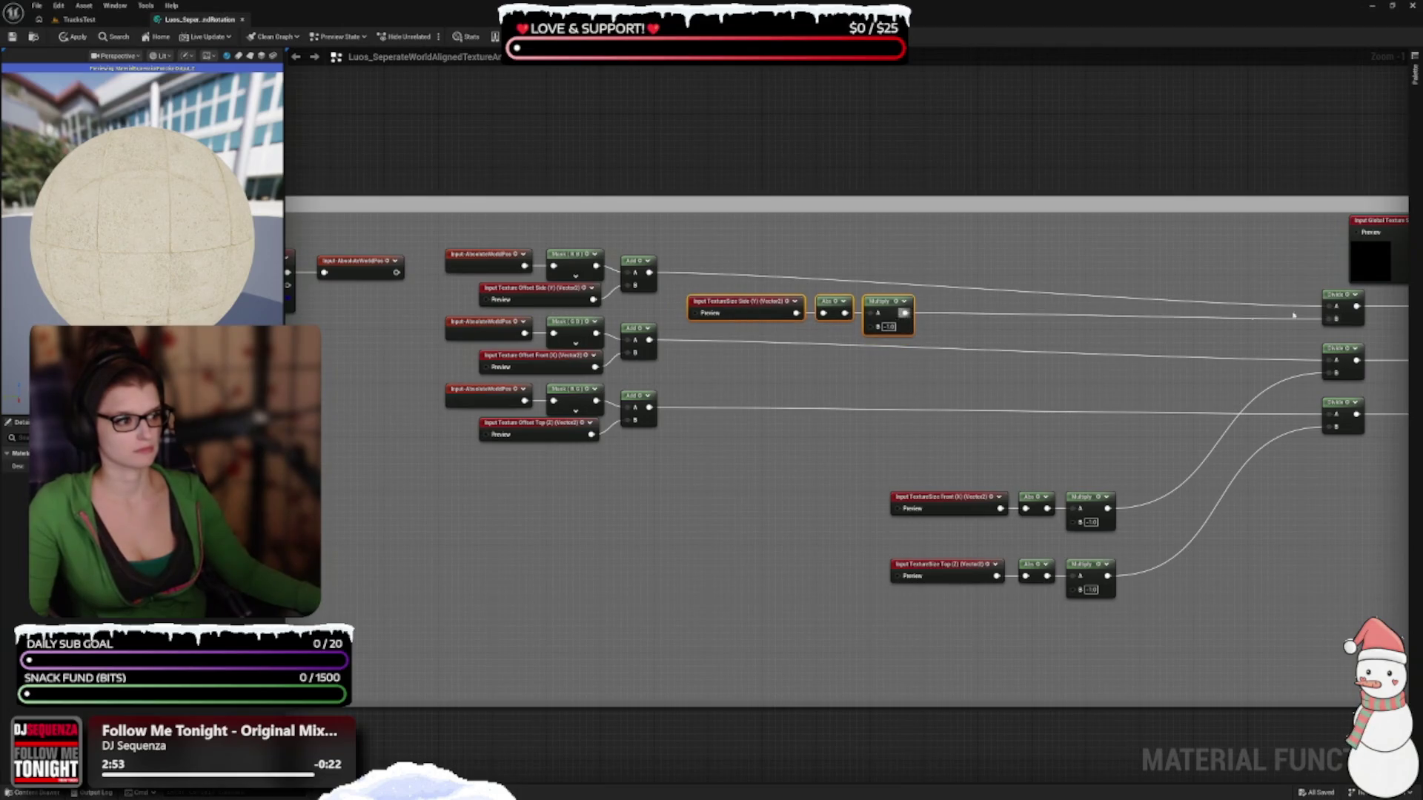
left_click_drag(1334, 298, 944, 268)
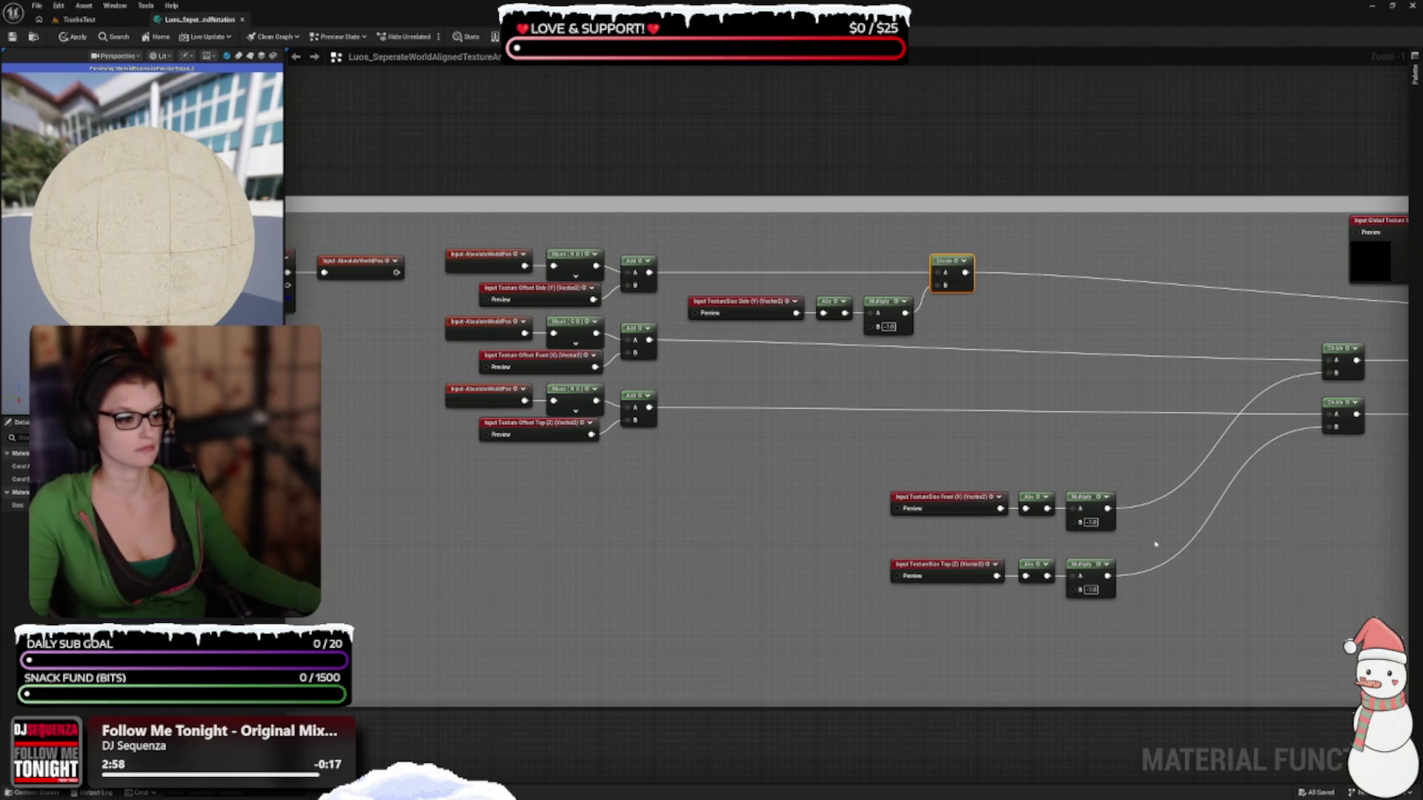
left_click_drag(912, 429, 1116, 530)
mouse_move(964, 513)
left_mouse_down()
mouse_move(785, 374)
mouse_move(759, 379)
left_mouse_up()
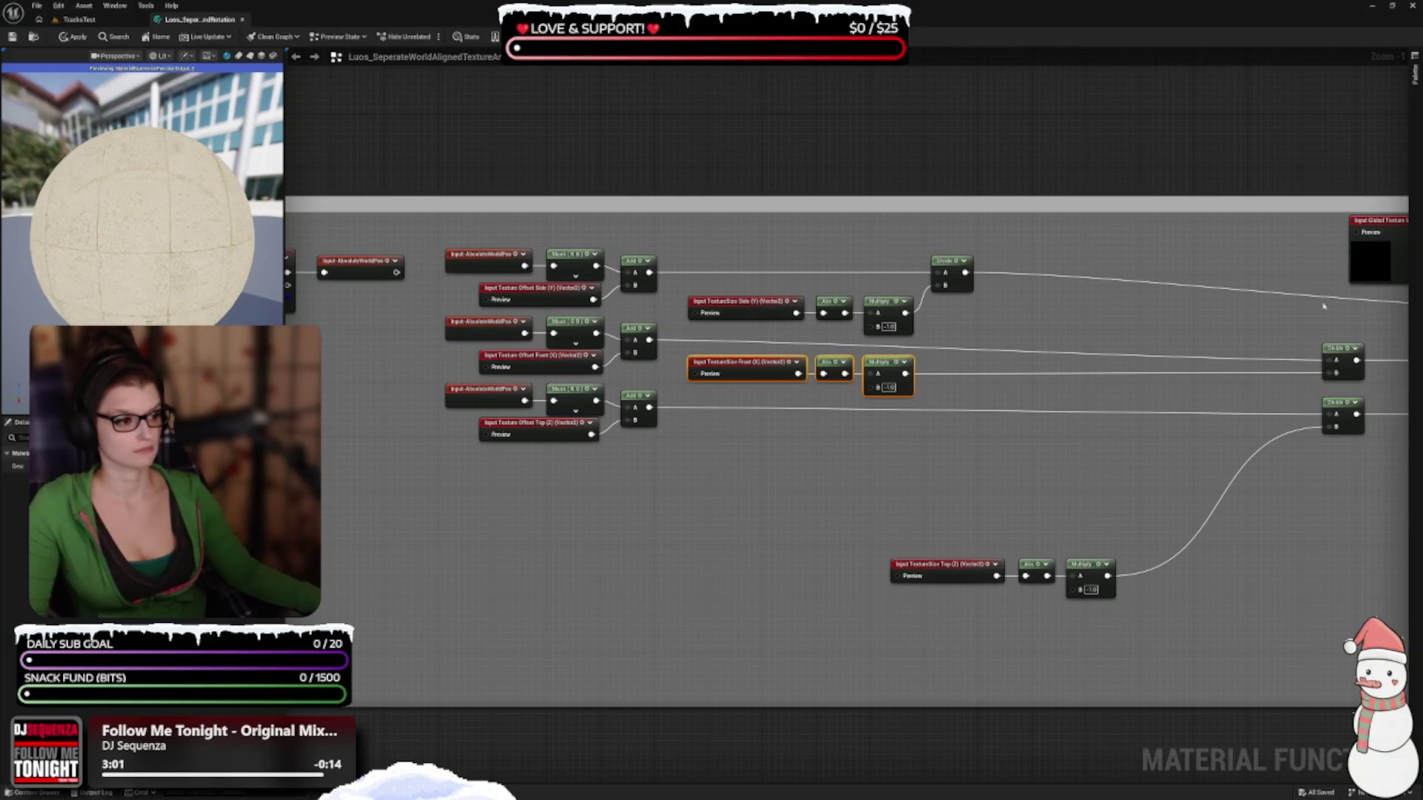
mouse_move(1332, 352)
left_mouse_down()
mouse_move(980, 351)
mouse_move(952, 336)
left_mouse_up()
scroll(963, 334, "up", 2)
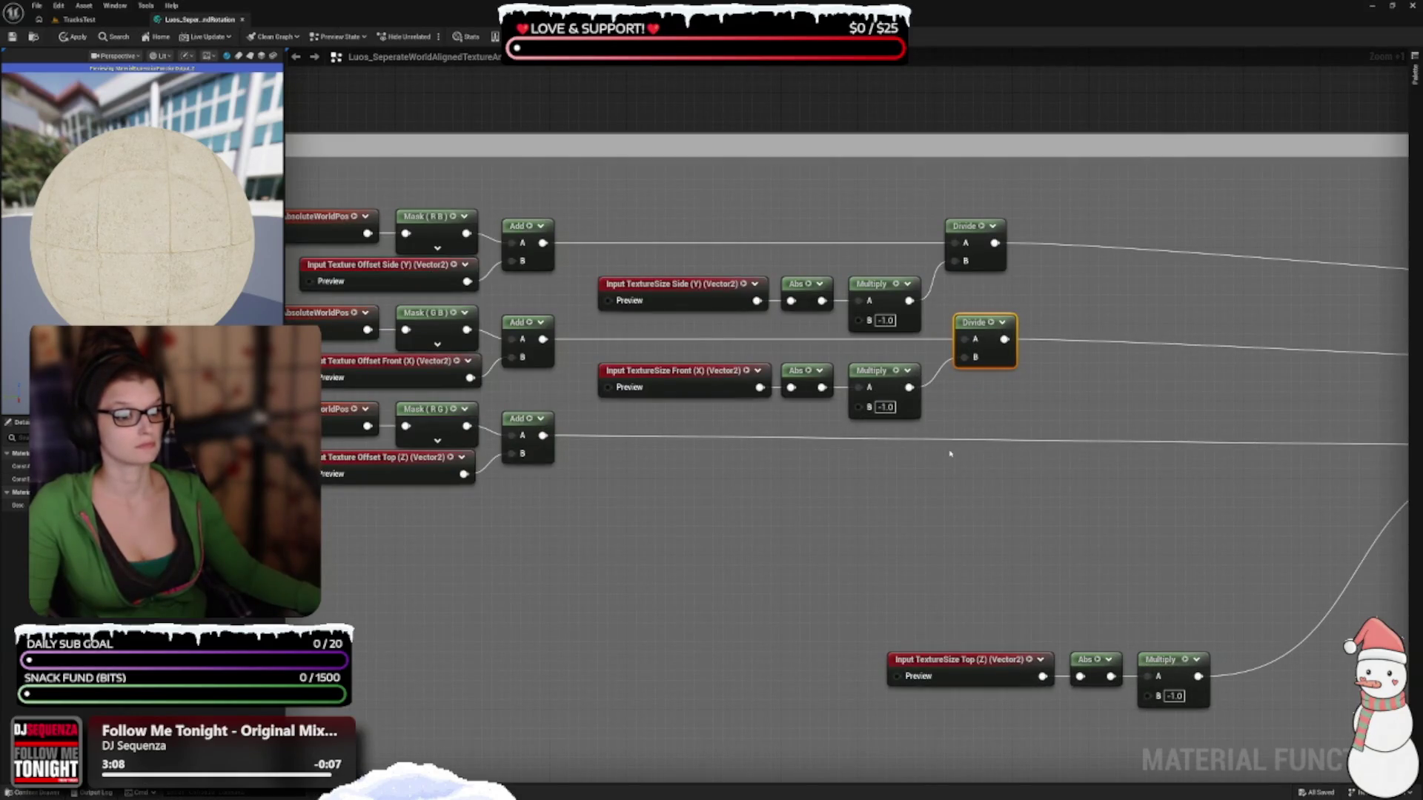
mouse_move(767, 298)
left_mouse_down()
mouse_move(882, 304)
mouse_move(880, 284)
left_mouse_up()
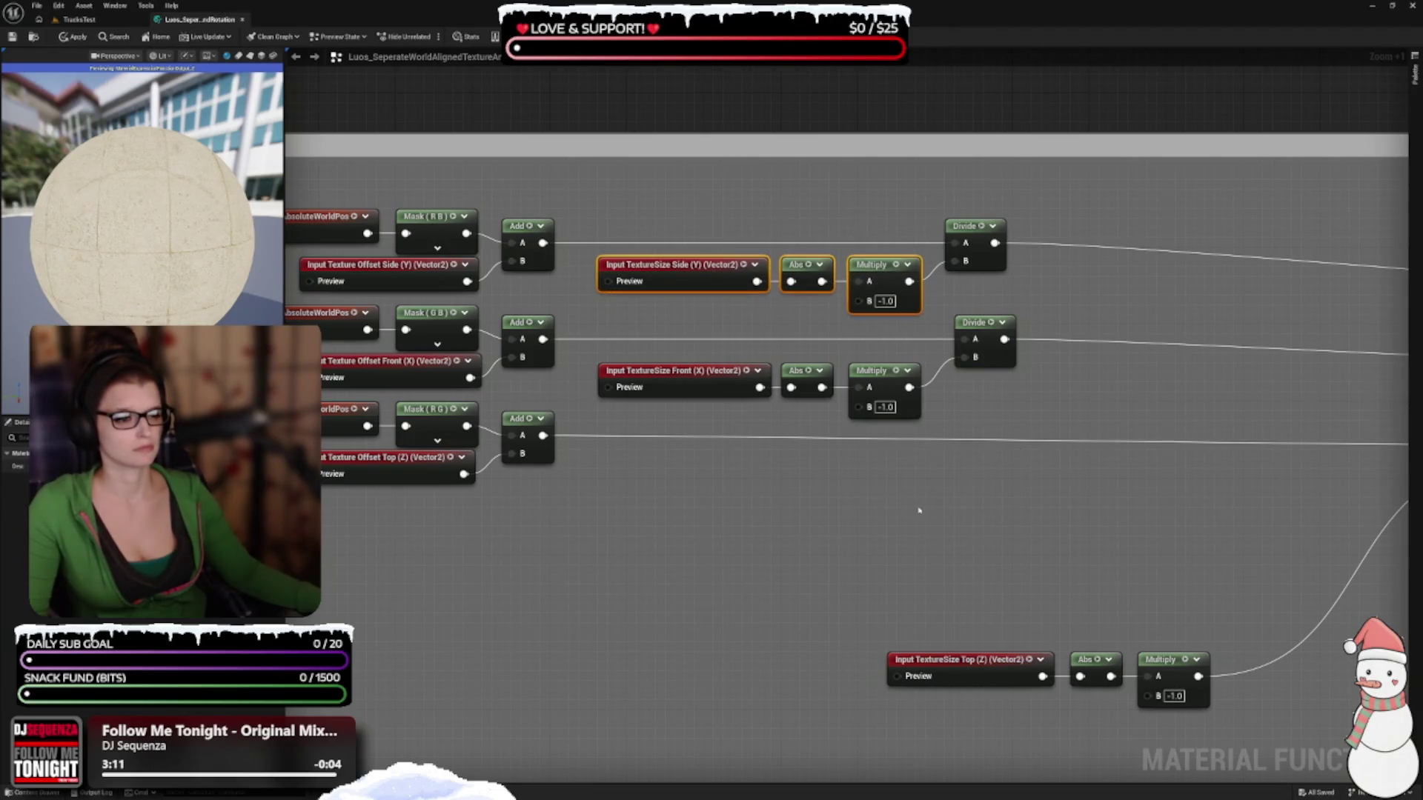
mouse_move(699, 350)
left_mouse_down()
mouse_move(889, 403)
mouse_move(882, 383)
left_mouse_up()
left_click(1006, 581)
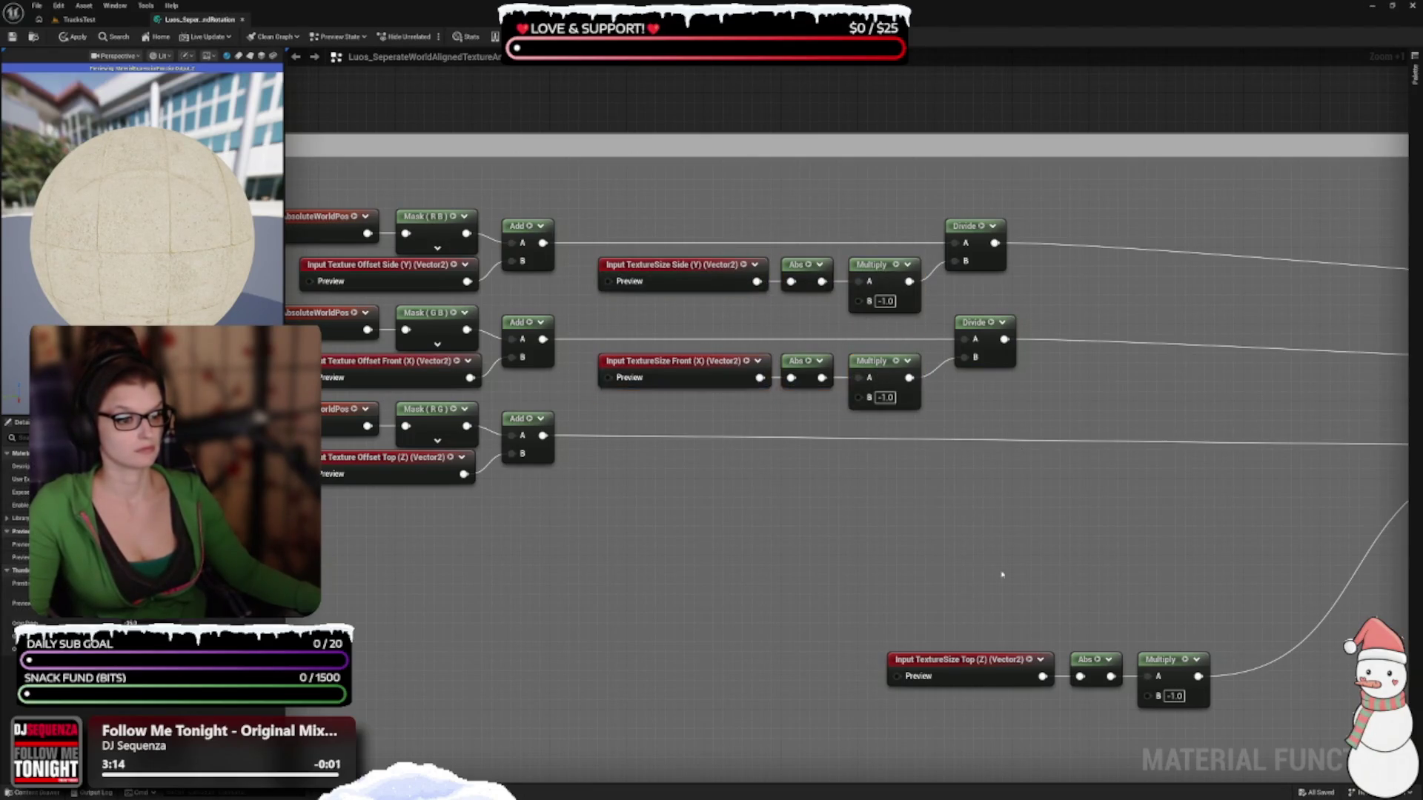
Bring the Top (Z) chain and its Divide up level with its Add node
left_click_drag(1006, 580, 956, 423)
mouse_move(823, 489)
left_mouse_down()
mouse_move(1171, 552)
mouse_move(799, 355)
mouse_move(868, 340)
mouse_move(819, 317)
mouse_move(828, 332)
left_mouse_up()
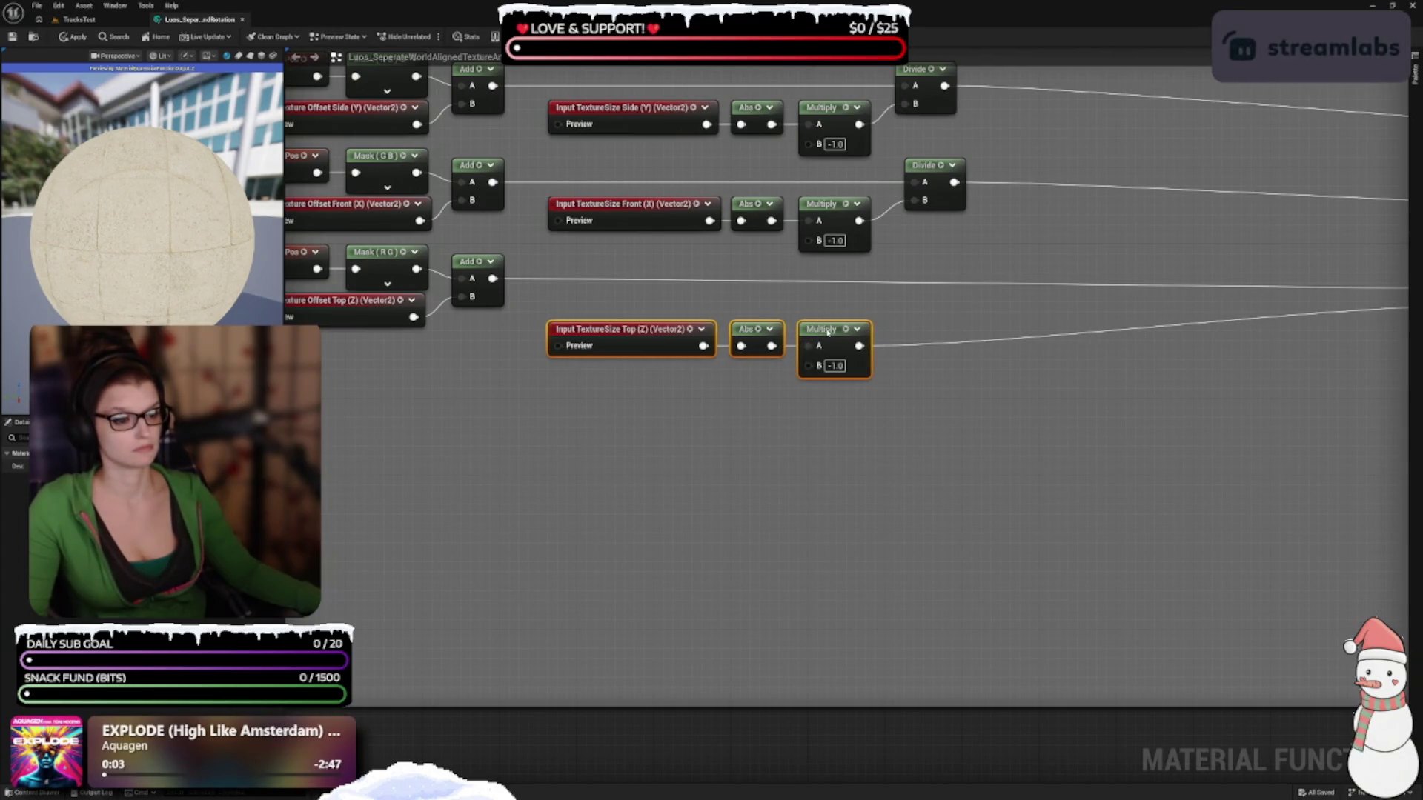
left_click_drag(949, 324, 623, 389)
left_click_drag(1135, 340, 582, 353)
left_click_drag(705, 445, 1090, 492)
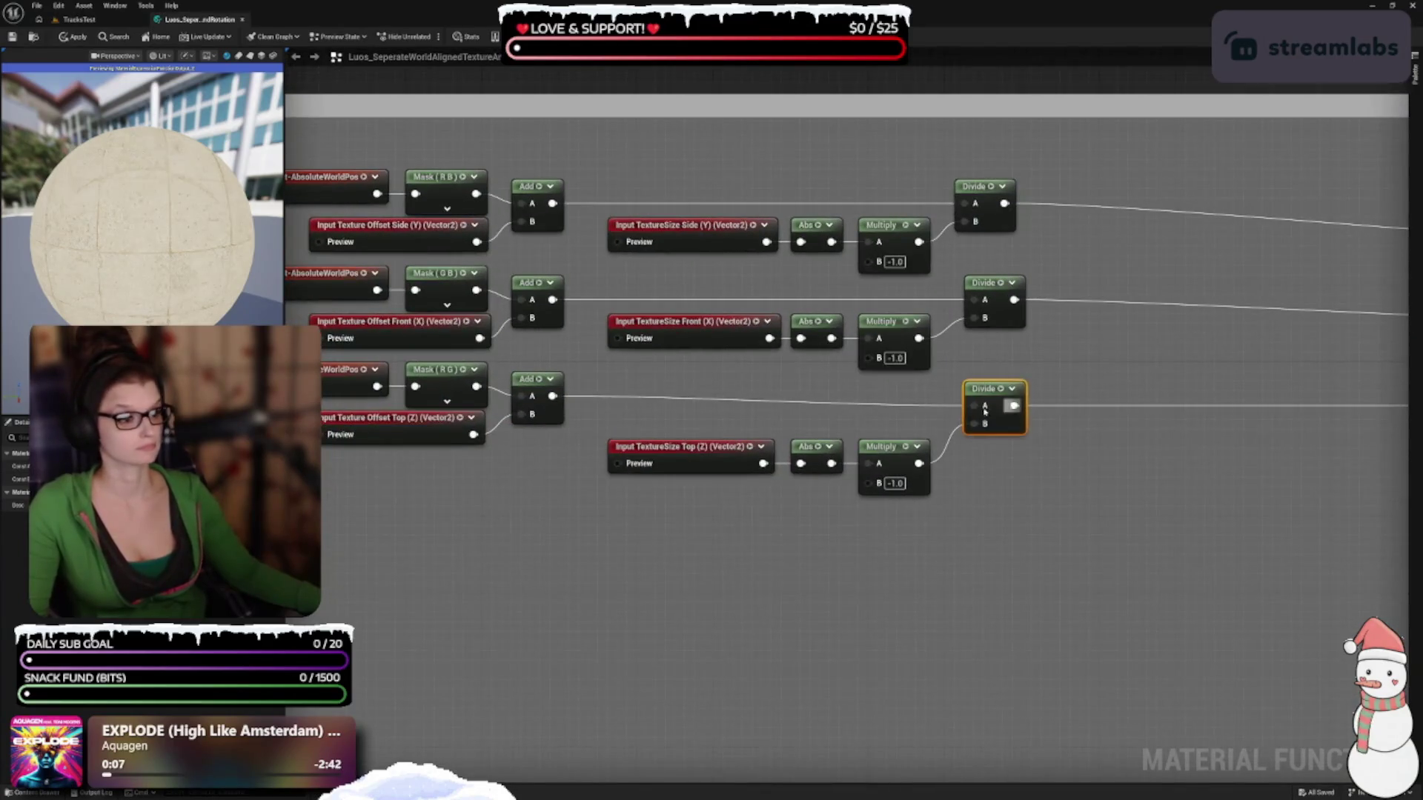
left_click_drag(1013, 406, 1013, 396)
left_click_drag(942, 533, 665, 424)
left_click_drag(725, 466, 725, 437)
left_click(988, 563)
left_click_drag(956, 540, 993, 615)
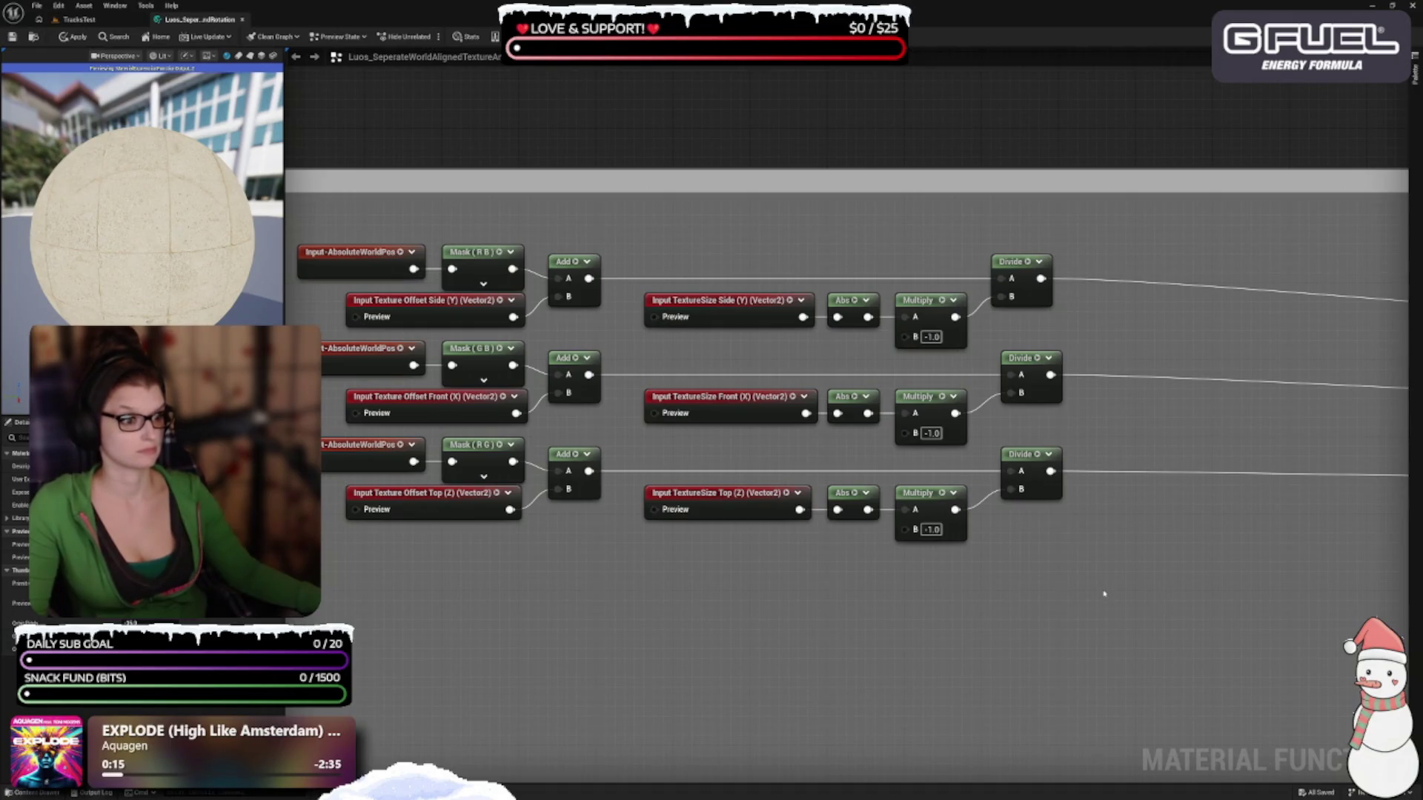
left_click_drag(1170, 551, 833, 415)
left_click(841, 285)
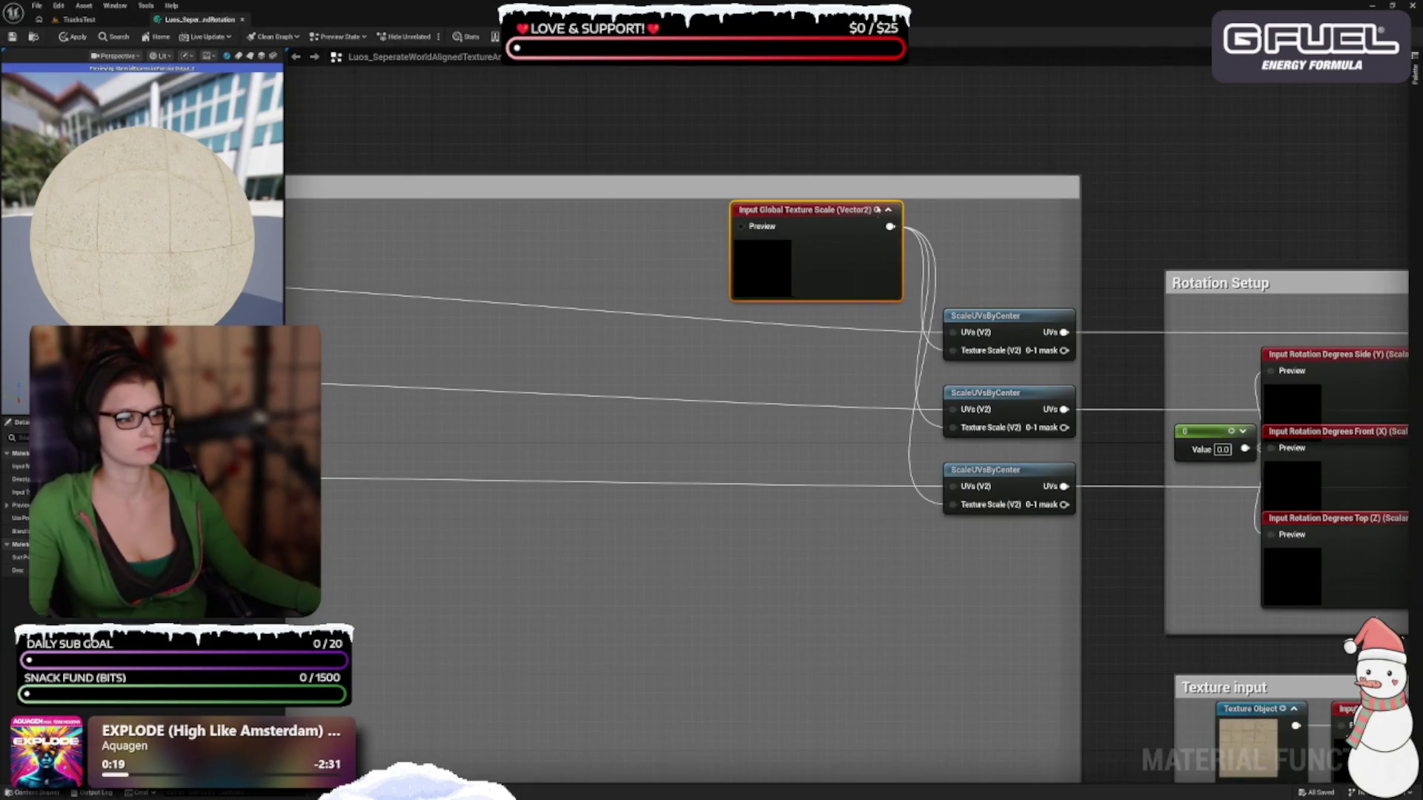
left_click(887, 210)
mouse_move(816, 226)
left_mouse_down()
mouse_move(727, 237)
mouse_move(702, 334)
mouse_move(649, 367)
mouse_move(650, 353)
left_mouse_up()
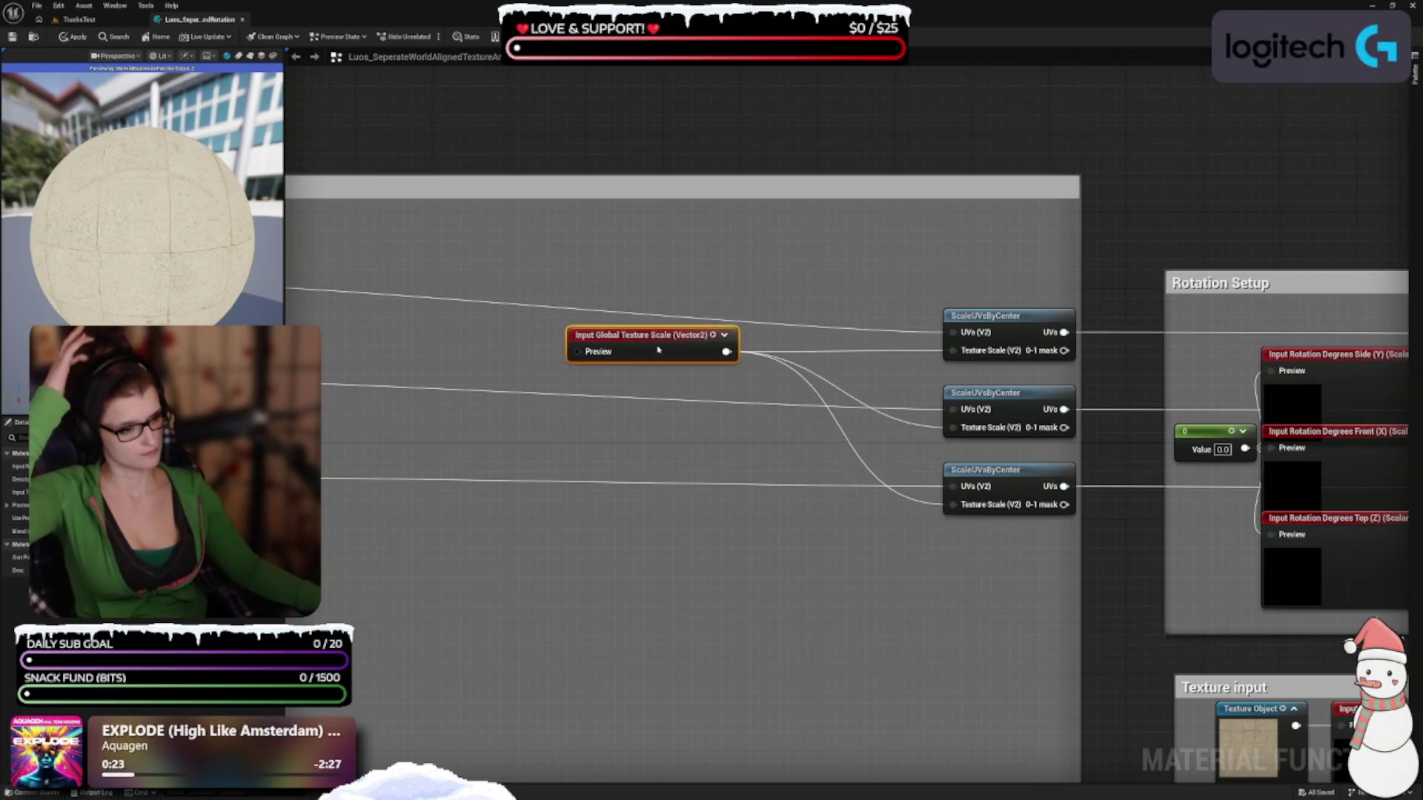
scroll(953, 375, "down", 2)
left_click_drag(956, 238, 1260, 482)
left_click_drag(1177, 421, 946, 410)
left_click_drag(761, 506, 803, 559)
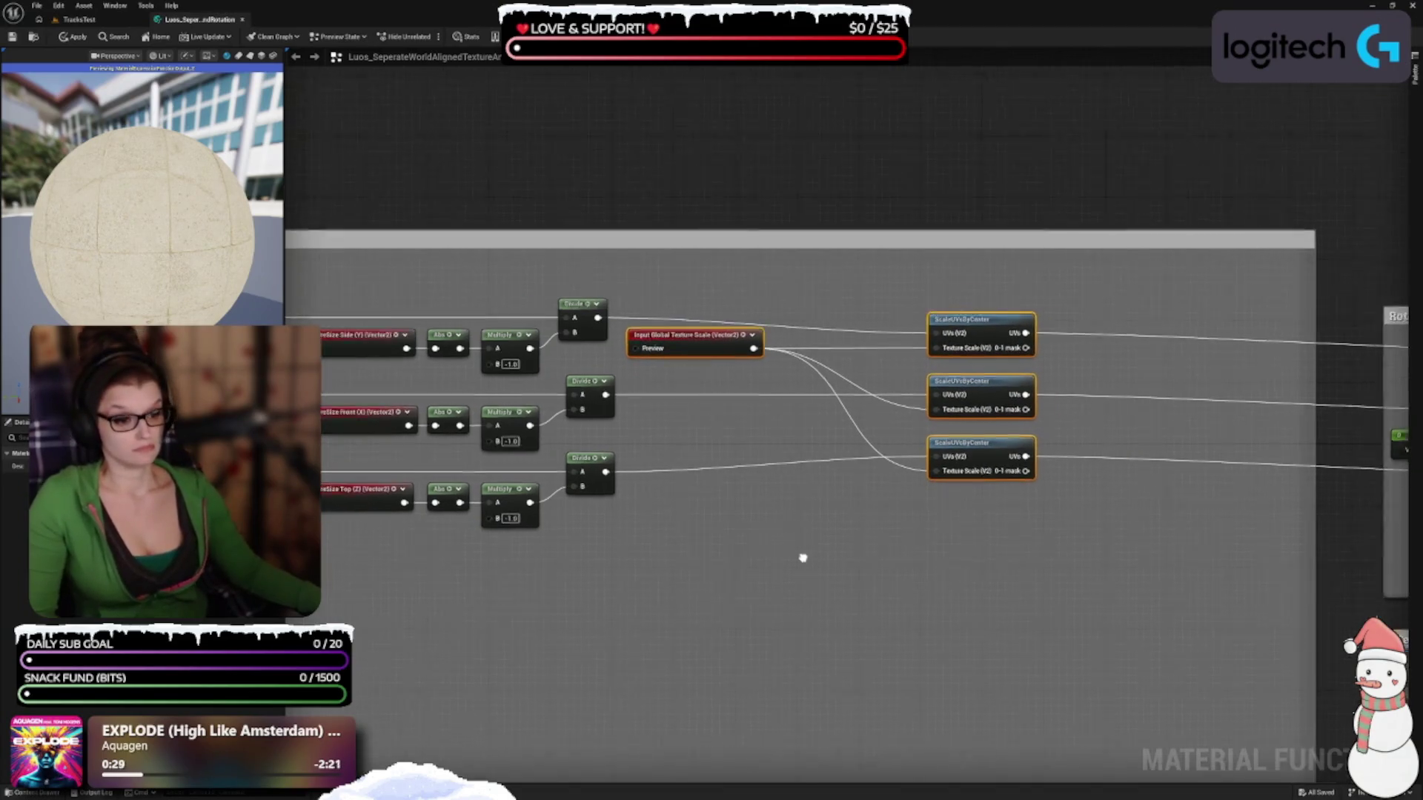
left_click(874, 532)
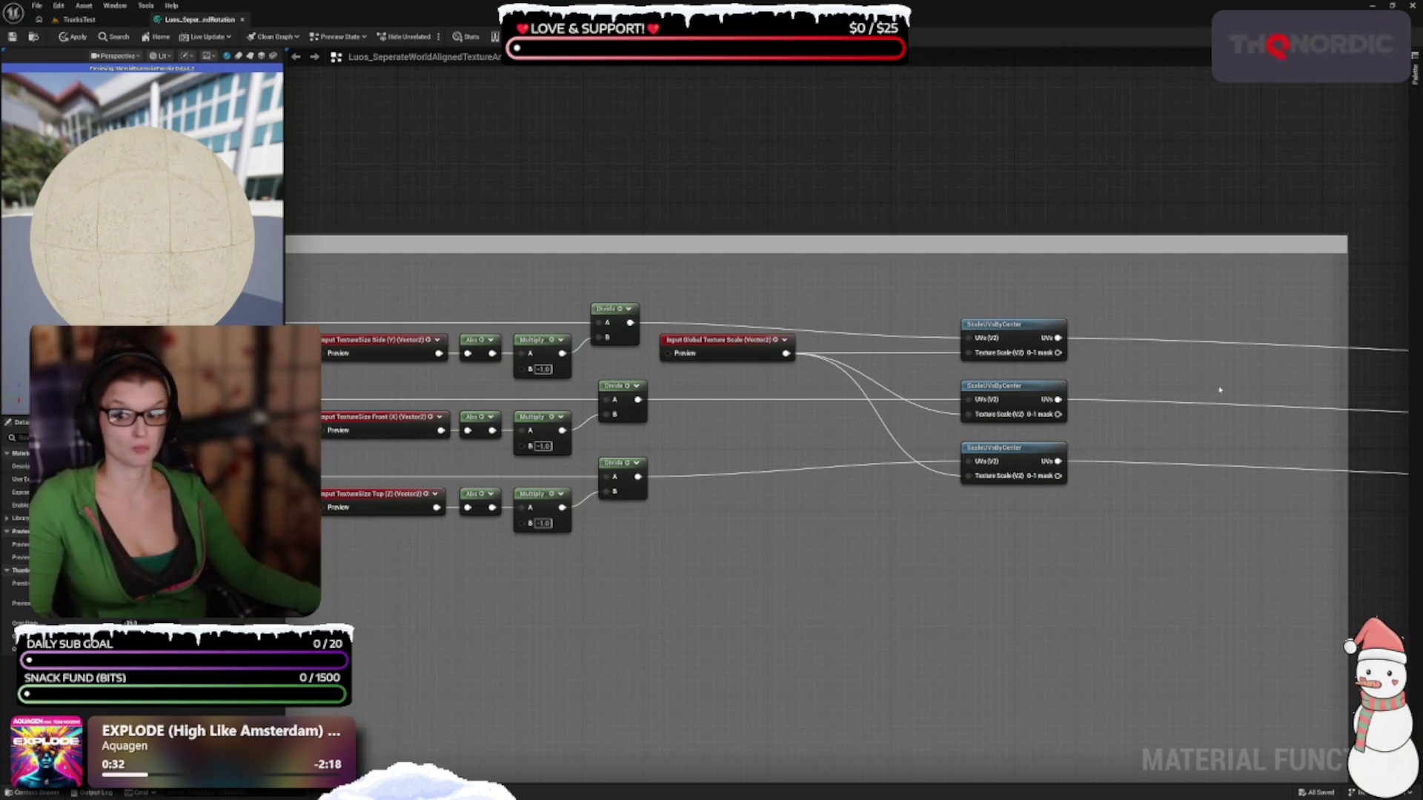
scroll(946, 591, "up", 2)
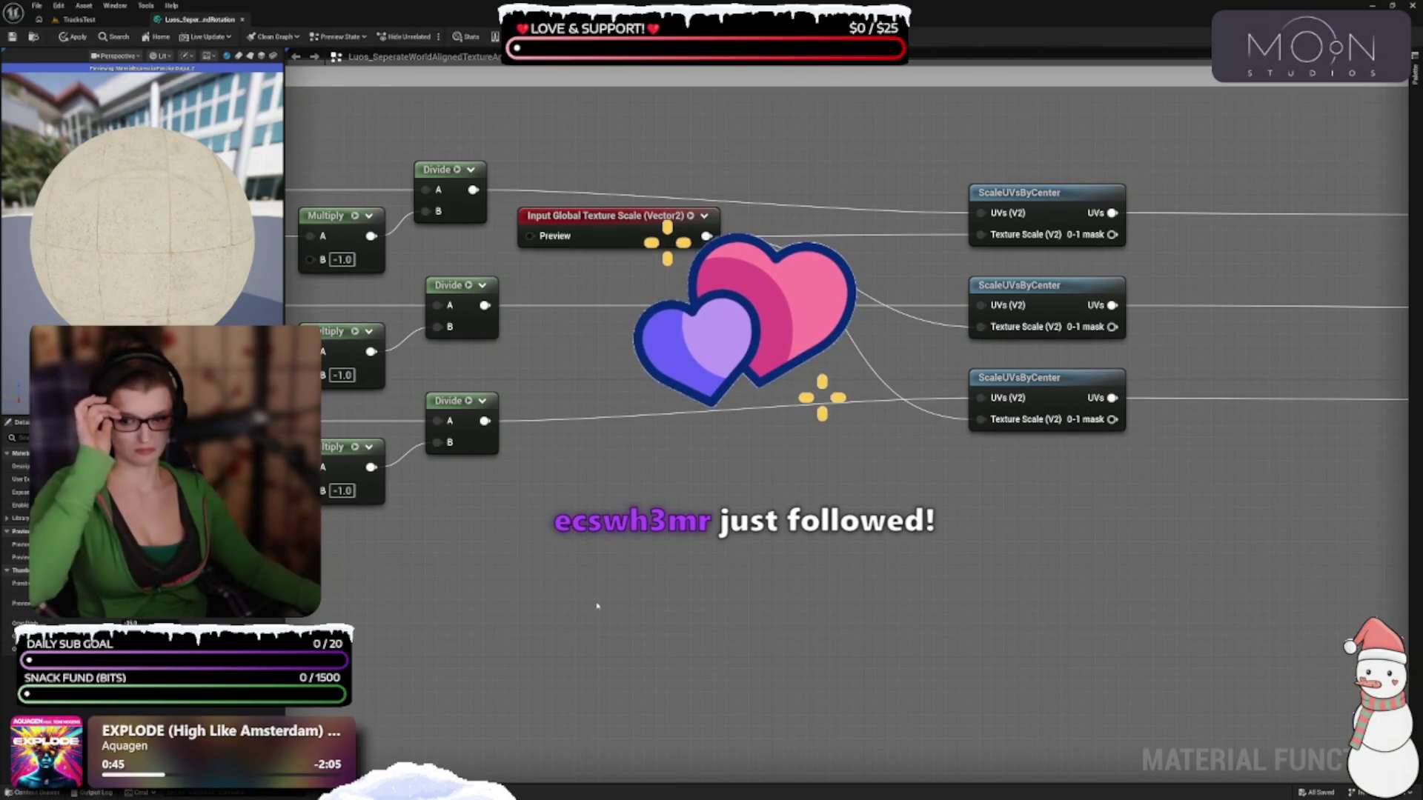
mouse_move(669, 503)
left_mouse_down()
mouse_move(842, 421)
mouse_move(785, 394)
mouse_move(912, 492)
mouse_move(753, 607)
mouse_move(813, 605)
mouse_move(991, 660)
left_mouse_up()
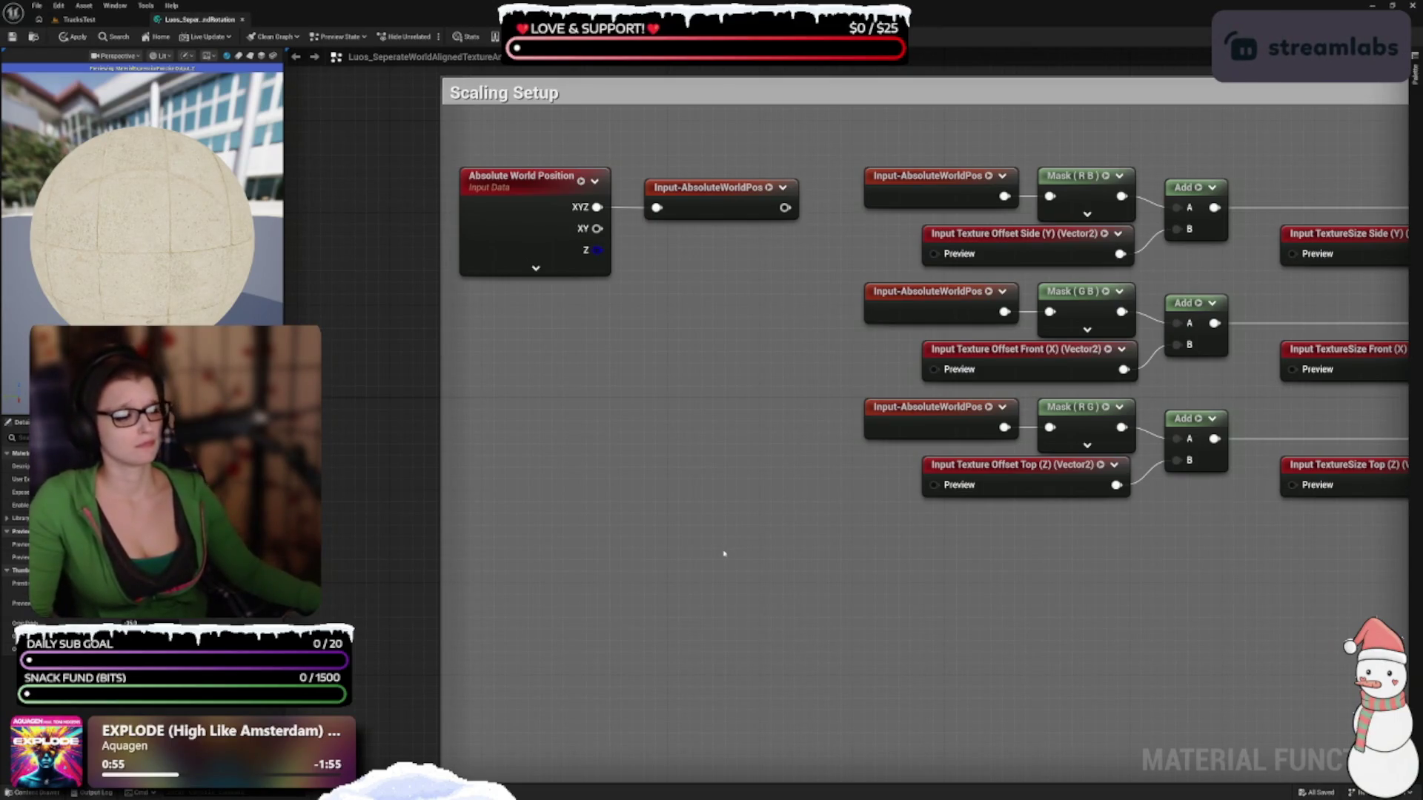
mouse_move(724, 554)
left_mouse_down()
mouse_move(584, 403)
mouse_move(476, 221)
left_mouse_up()
left_click_drag(831, 663, 642, 629)
left_click(587, 561)
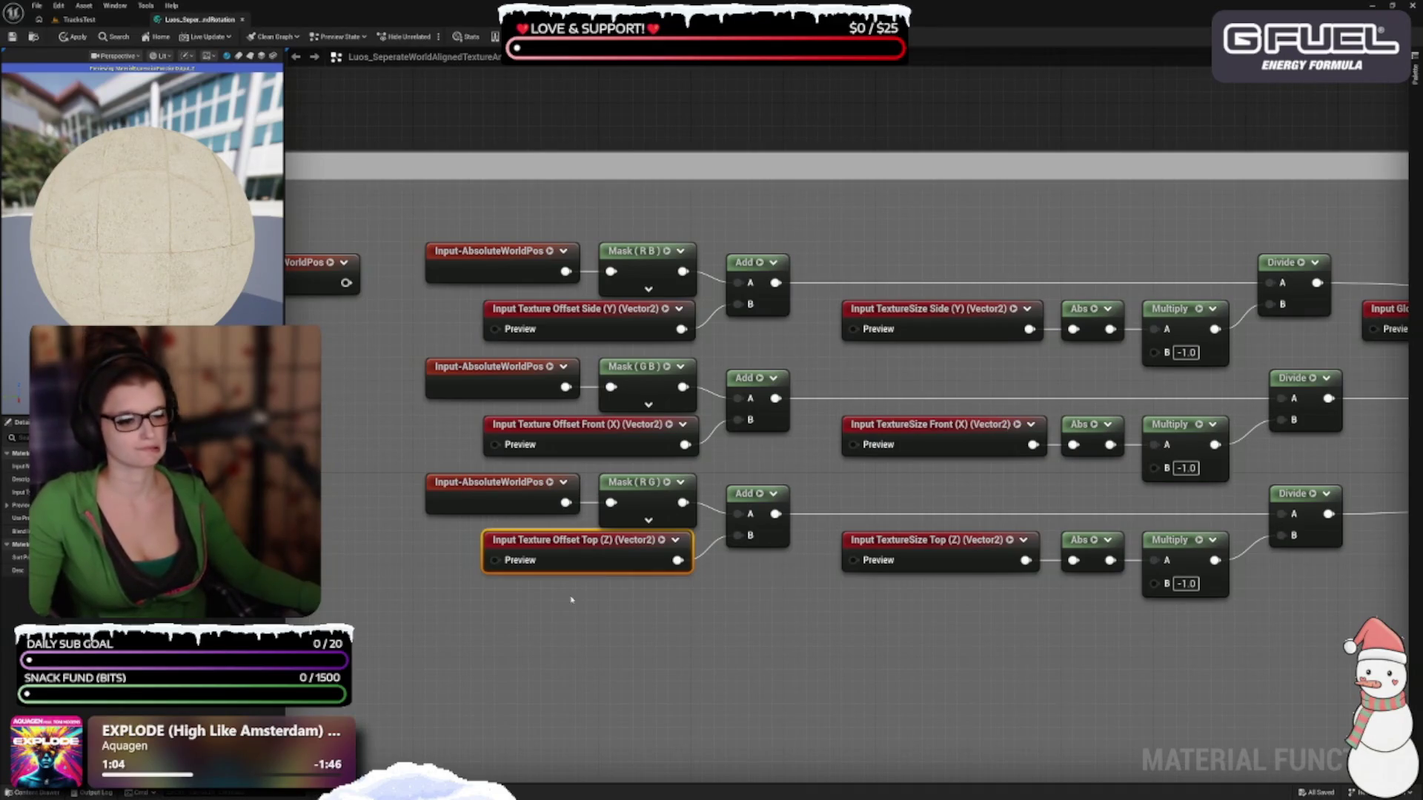
left_click_drag(767, 636, 762, 534)
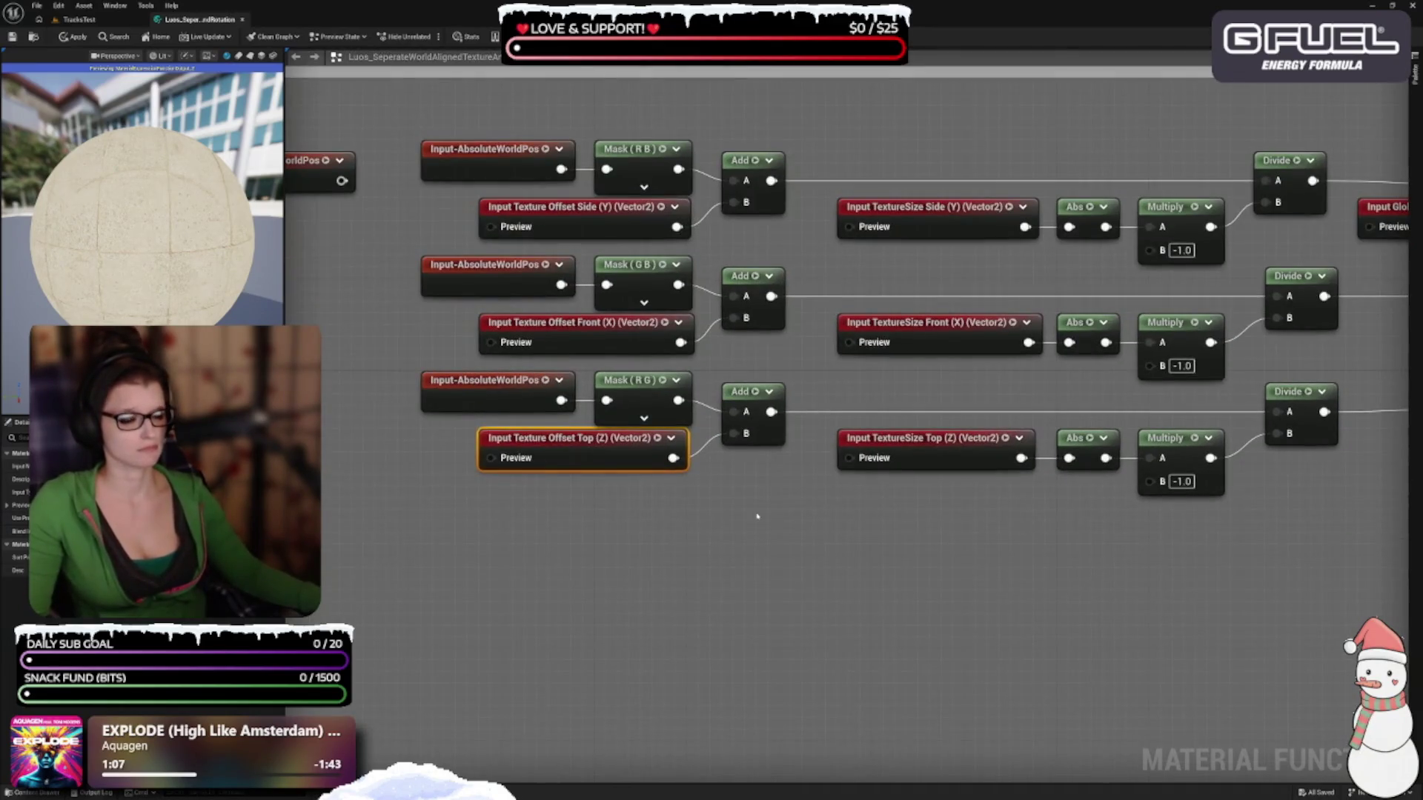
mouse_move(467, 126)
left_mouse_down()
mouse_move(574, 182)
mouse_move(724, 524)
mouse_move(771, 538)
mouse_move(683, 646)
left_mouse_up()
left_click(683, 645)
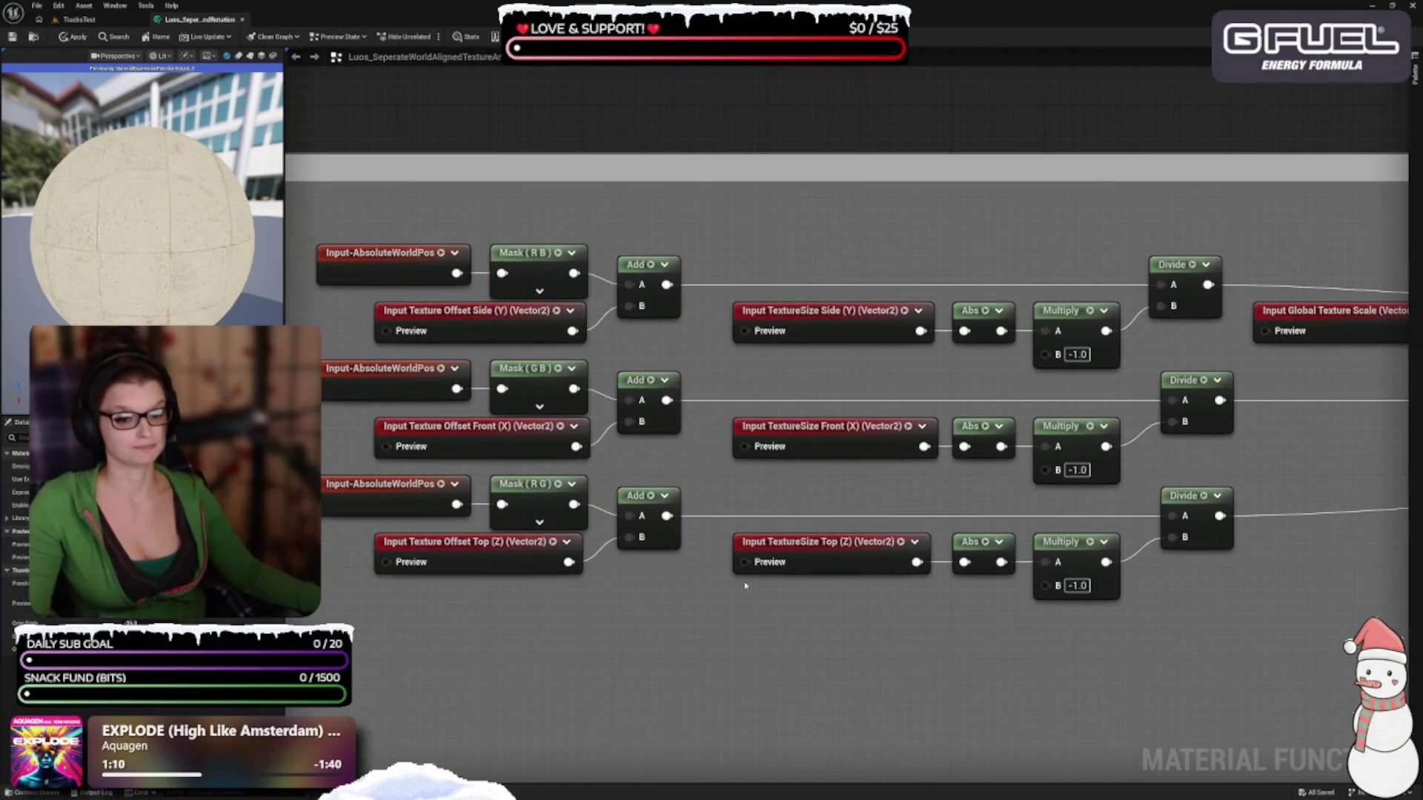
left_click(478, 554)
left_click(635, 248)
left_click_drag(482, 211, 682, 319)
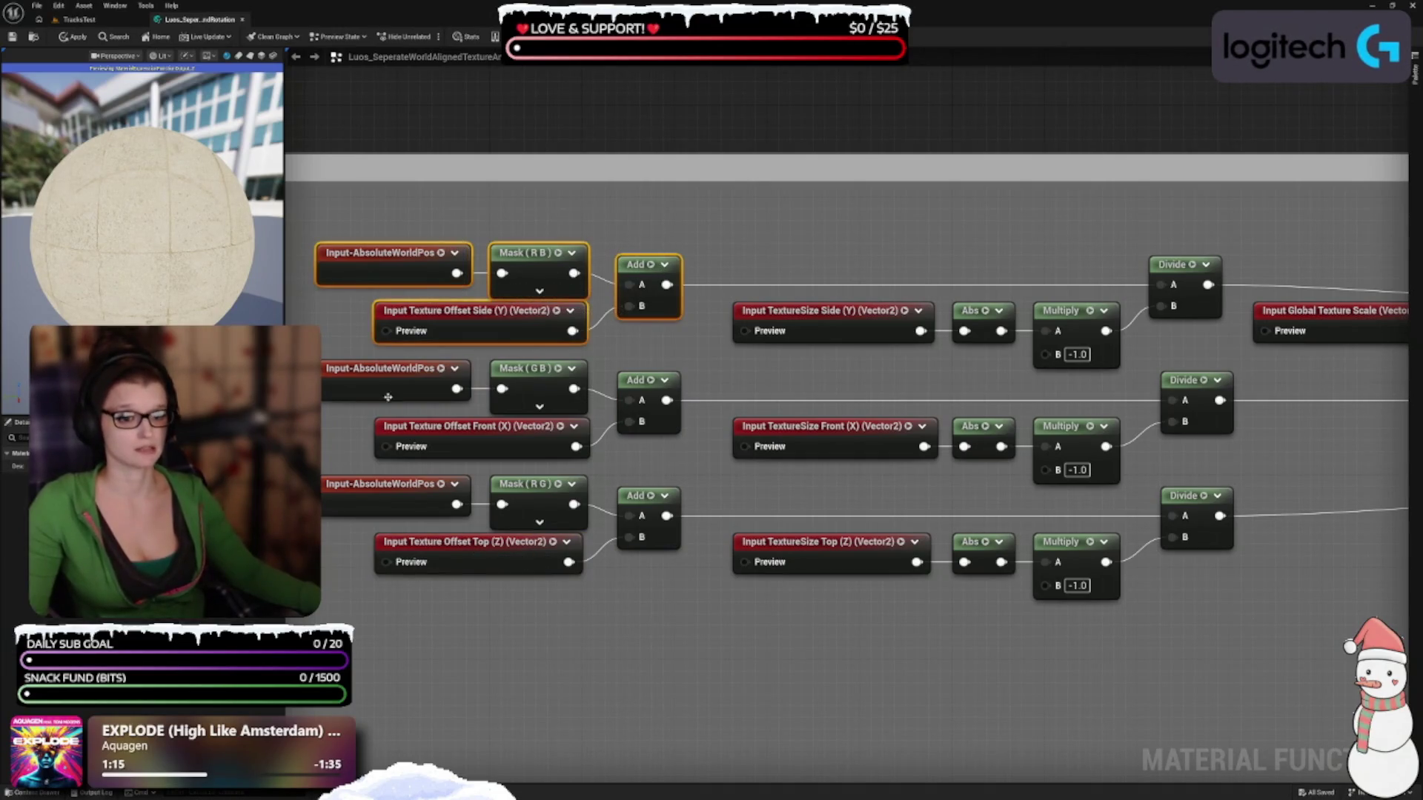
left_click(674, 645)
left_click_drag(662, 710, 840, 673)
mouse_move(448, 356)
left_mouse_down()
mouse_move(771, 411)
mouse_move(860, 404)
left_mouse_up()
mouse_move(347, 501)
left_mouse_down()
mouse_move(765, 543)
mouse_move(832, 595)
left_mouse_up()
left_click_drag(898, 319, 639, 350)
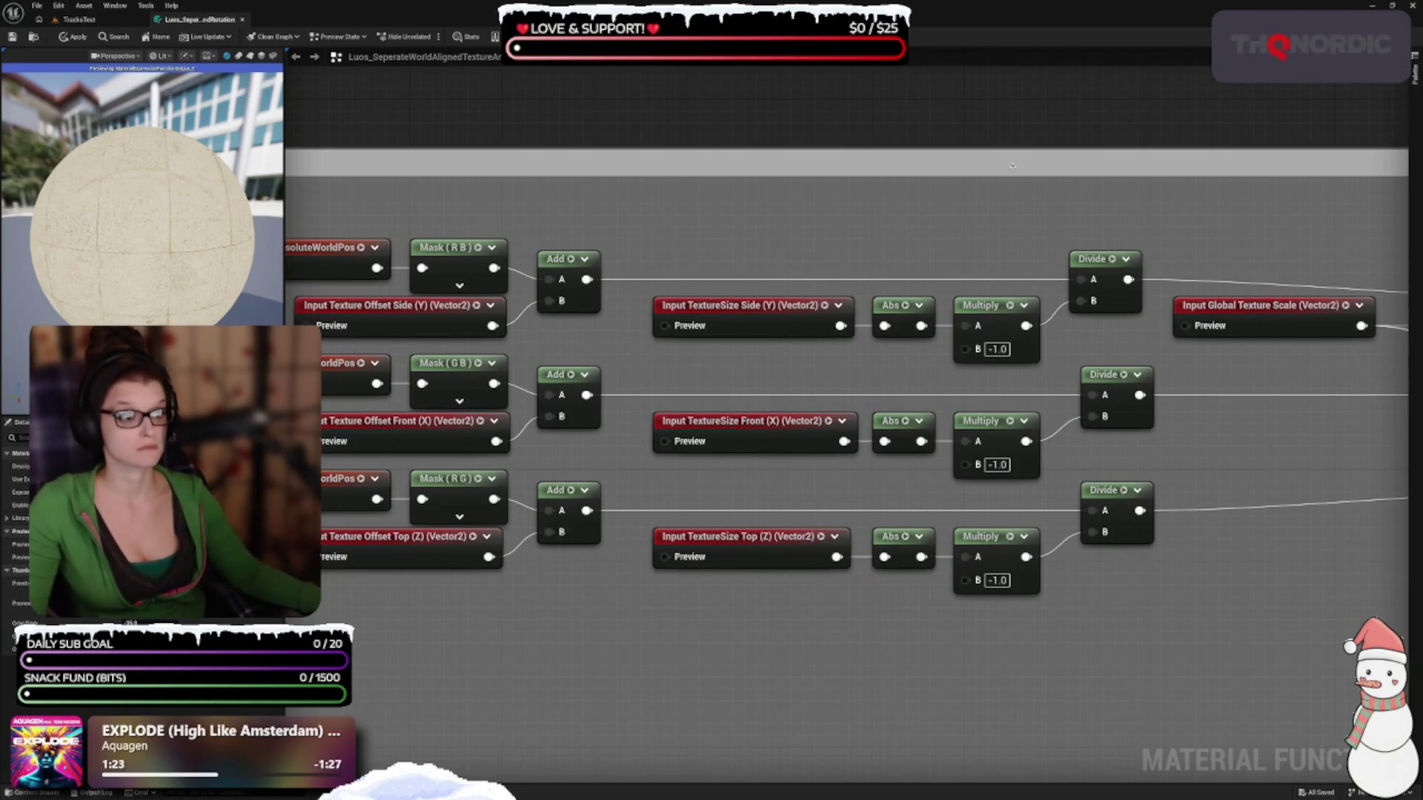
left_click(774, 313)
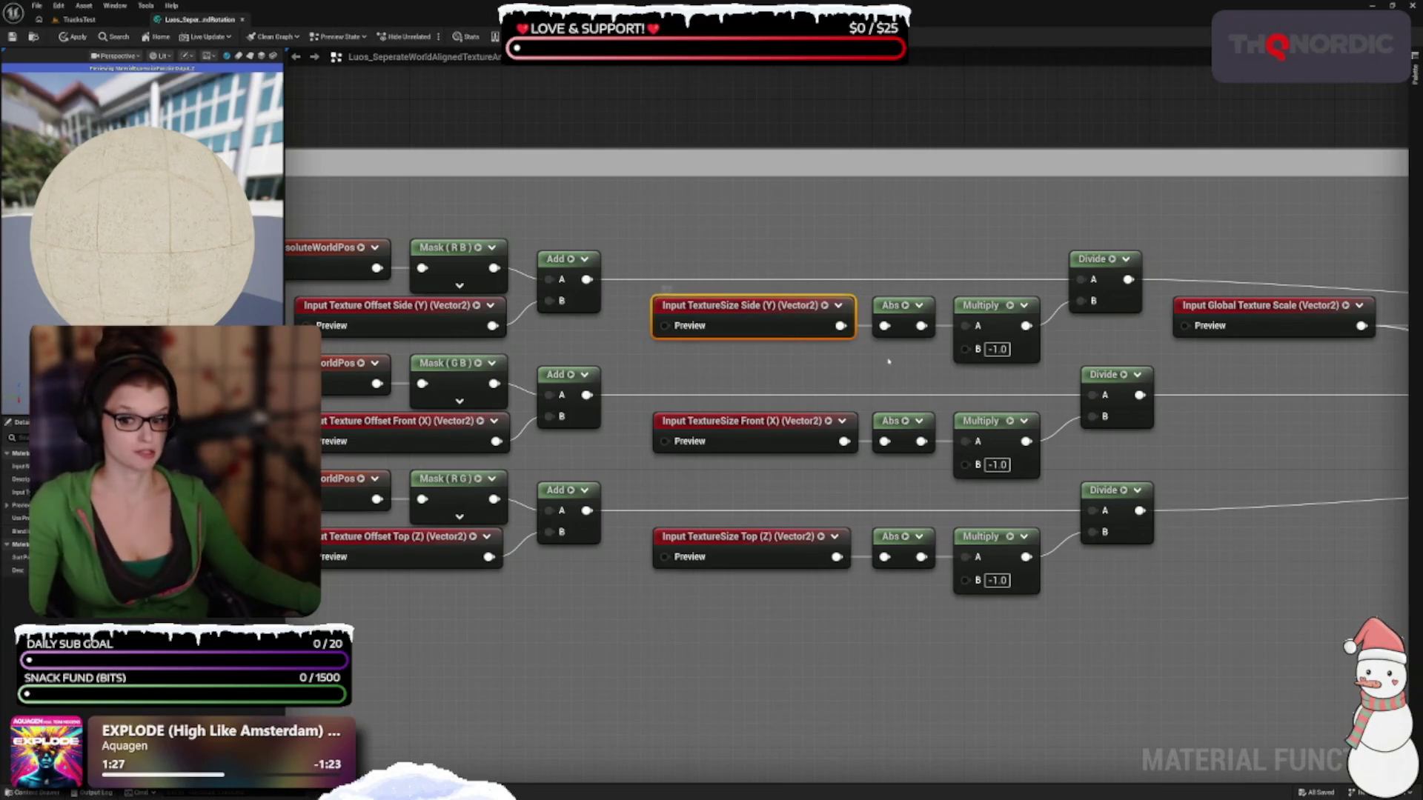
Inspect the Abs, Multiply, Input-AbsoluteWorldPos, Mask and Input TextureSize nodes across the rows
left_click(899, 319)
left_click(859, 366)
mouse_move(858, 366)
left_mouse_down()
mouse_move(905, 393)
mouse_move(940, 384)
left_mouse_up()
left_click(1064, 338)
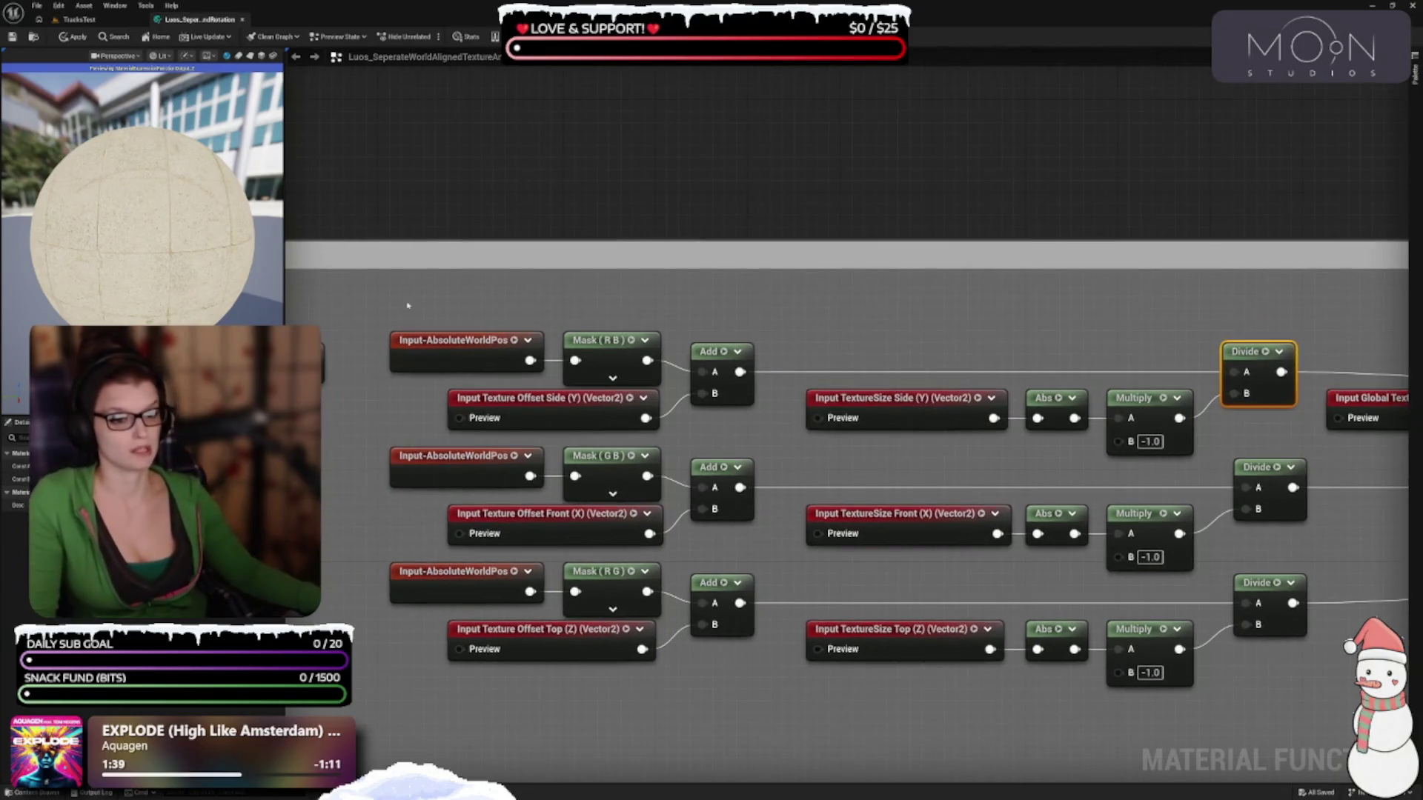
mouse_move(419, 280)
left_mouse_down()
mouse_move(612, 375)
mouse_move(725, 408)
left_mouse_up()
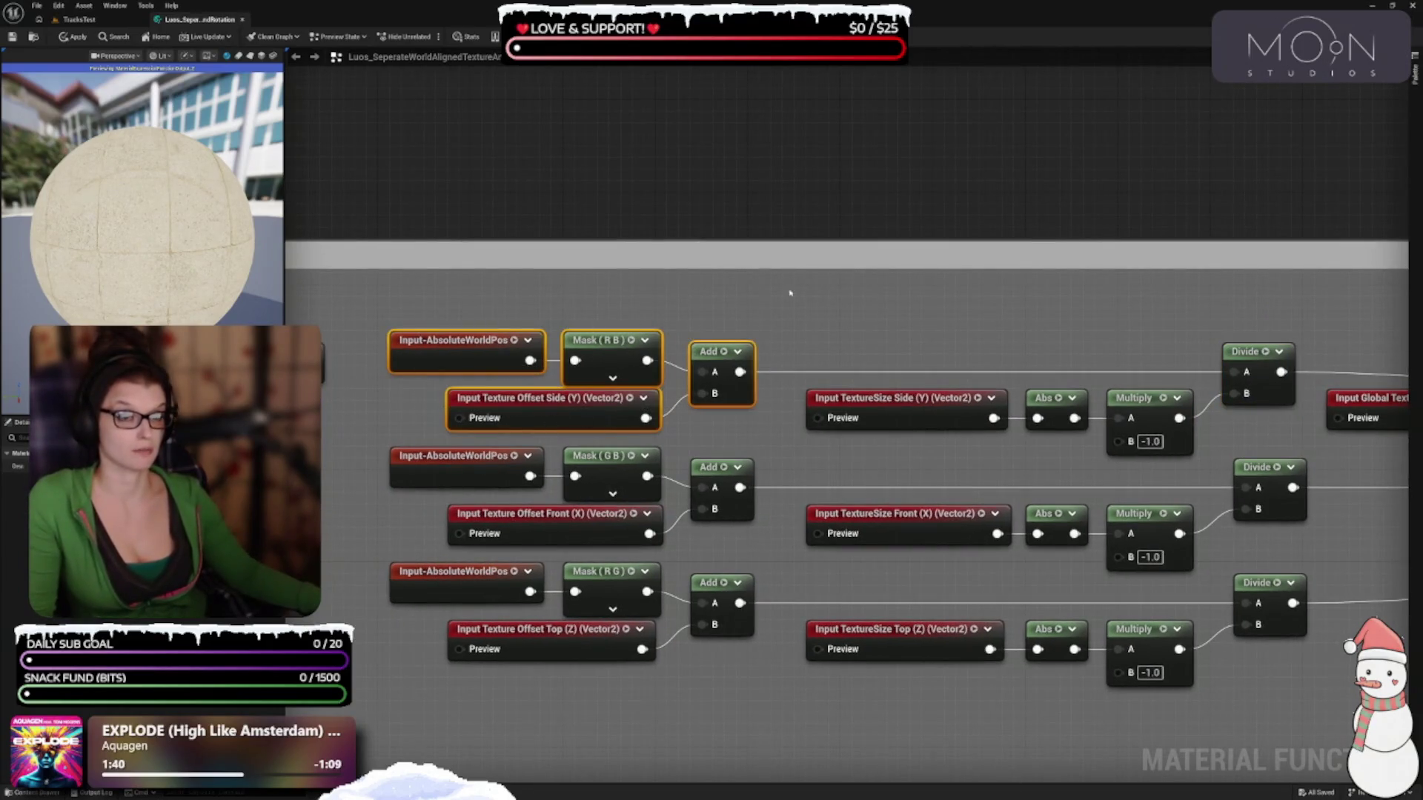
left_click_drag(1069, 288, 1236, 227)
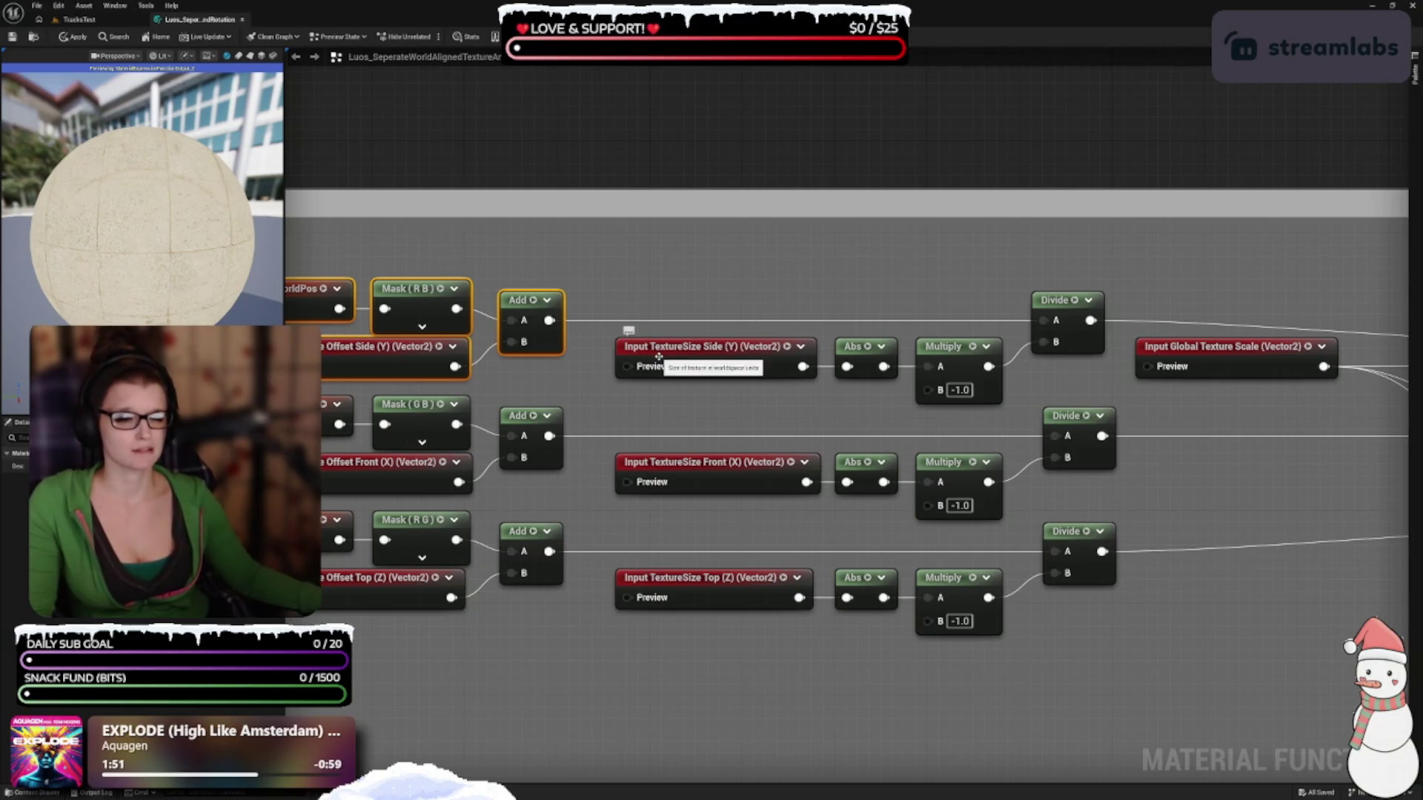
left_click(711, 346)
left_click(690, 295)
left_click(735, 365)
left_click(764, 467)
left_click(728, 583)
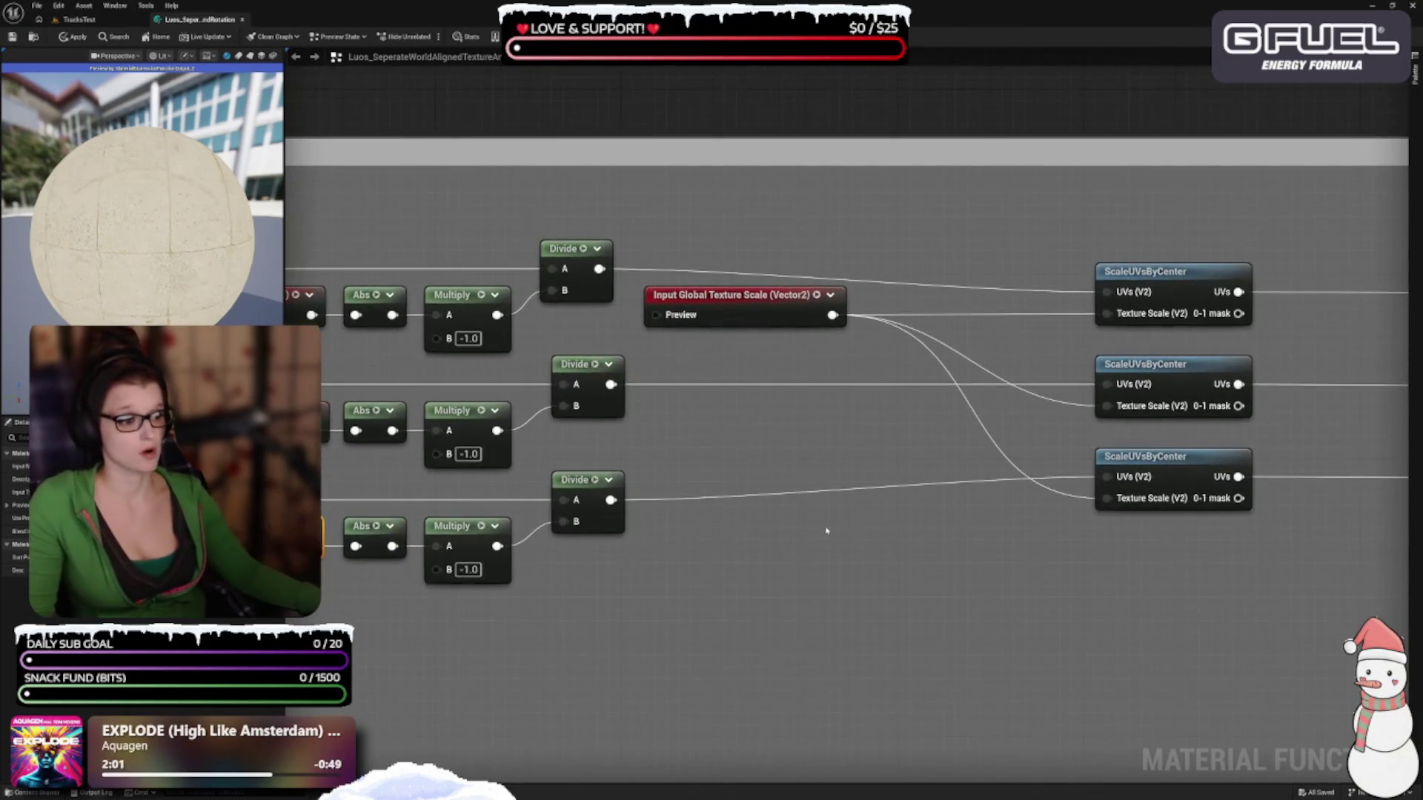
Raise the top ScaleUVsByCenter, lower the bottom one, and move Global Texture Scale right toward them
left_click_drag(1158, 269, 1168, 259)
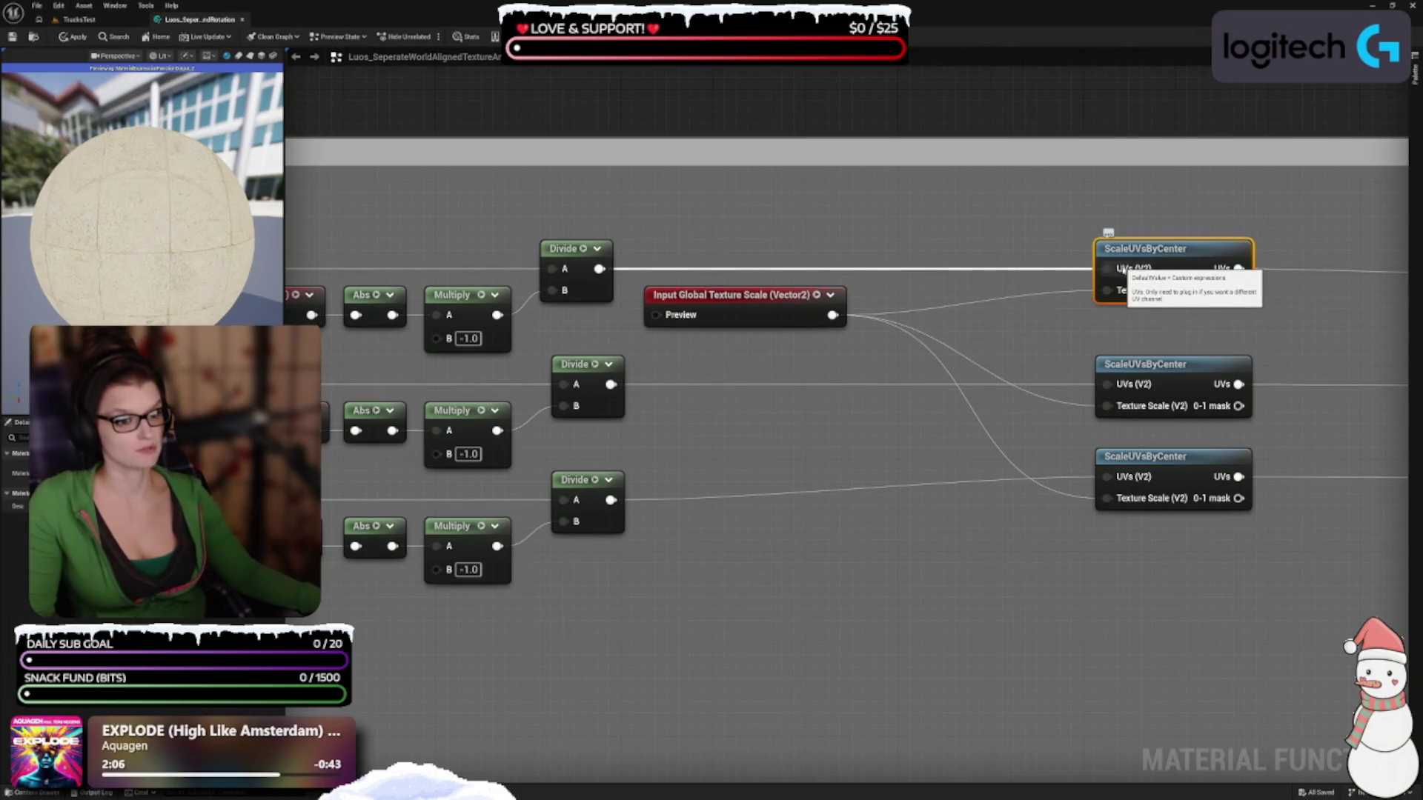
left_click_drag(1112, 270, 1137, 266)
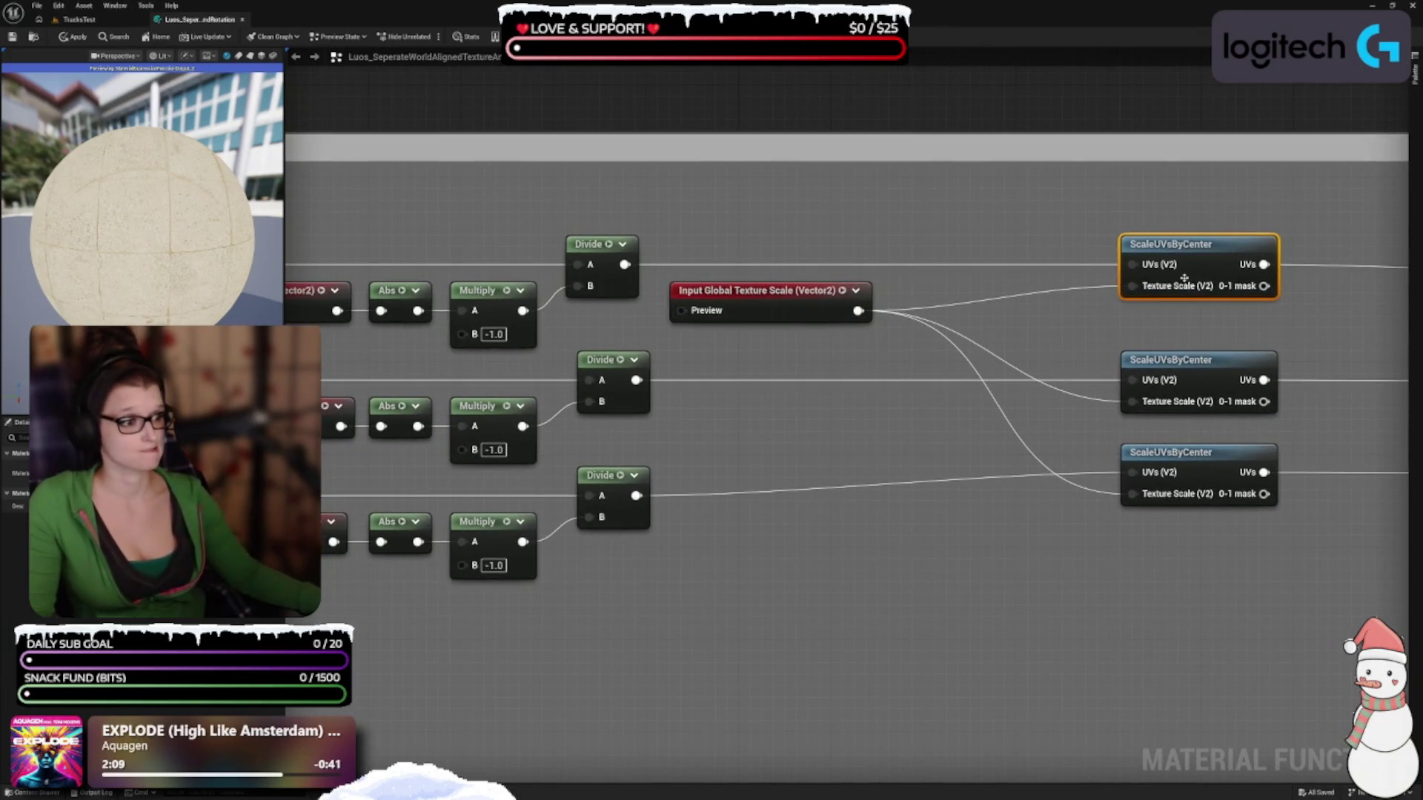
left_click(766, 309)
mouse_move(765, 310)
left_mouse_down()
mouse_move(928, 315)
mouse_move(915, 382)
mouse_move(939, 314)
mouse_move(960, 312)
left_mouse_up()
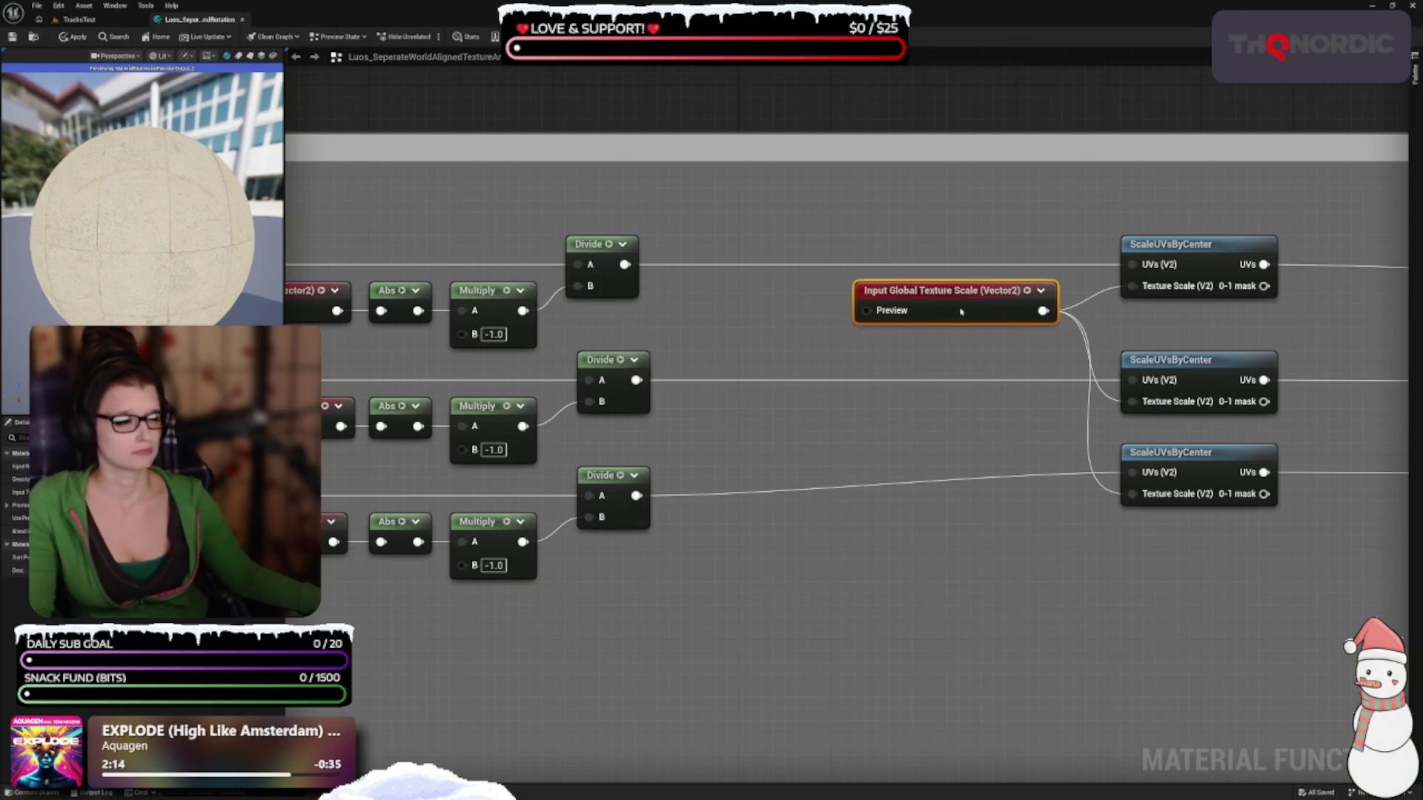
left_click(961, 291)
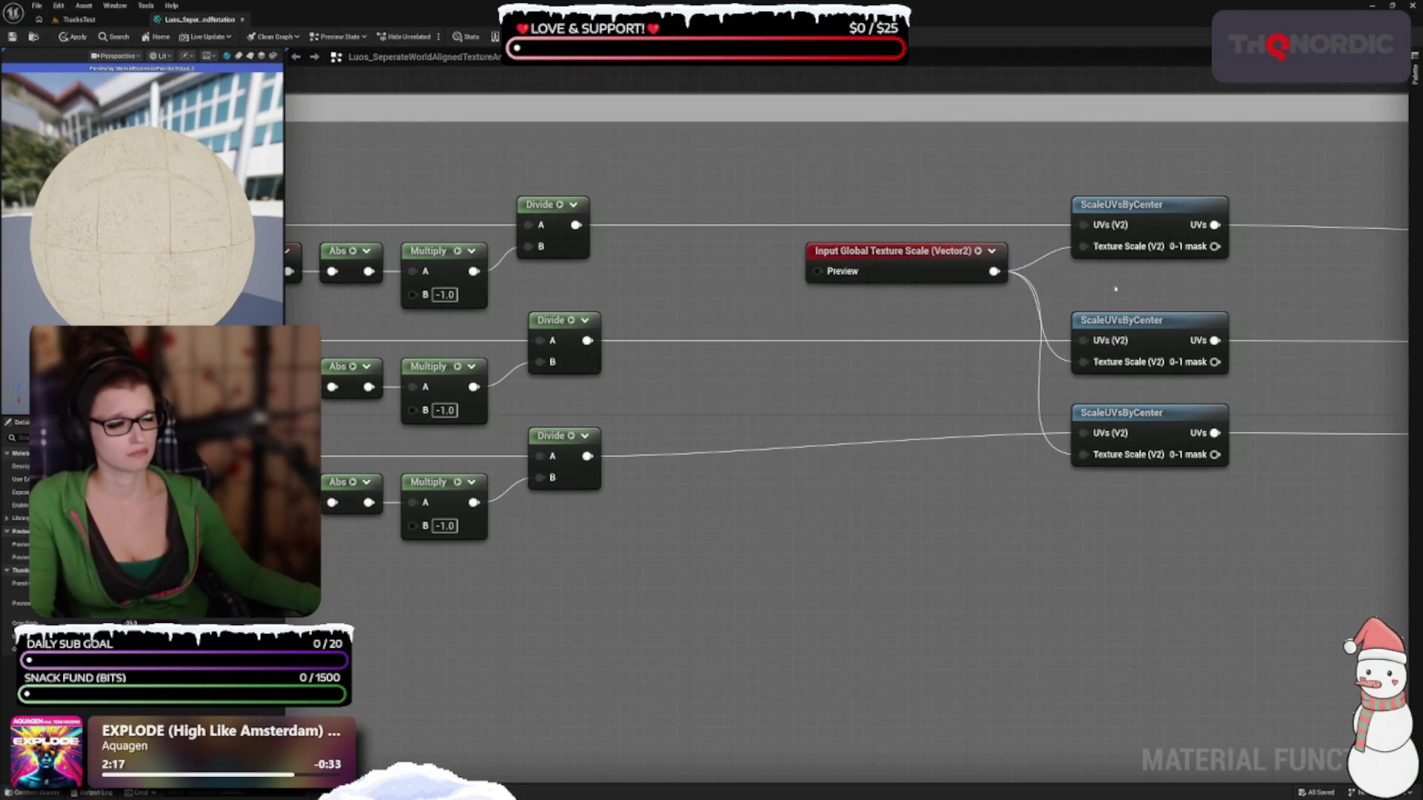
left_click_drag(1131, 431, 1132, 448)
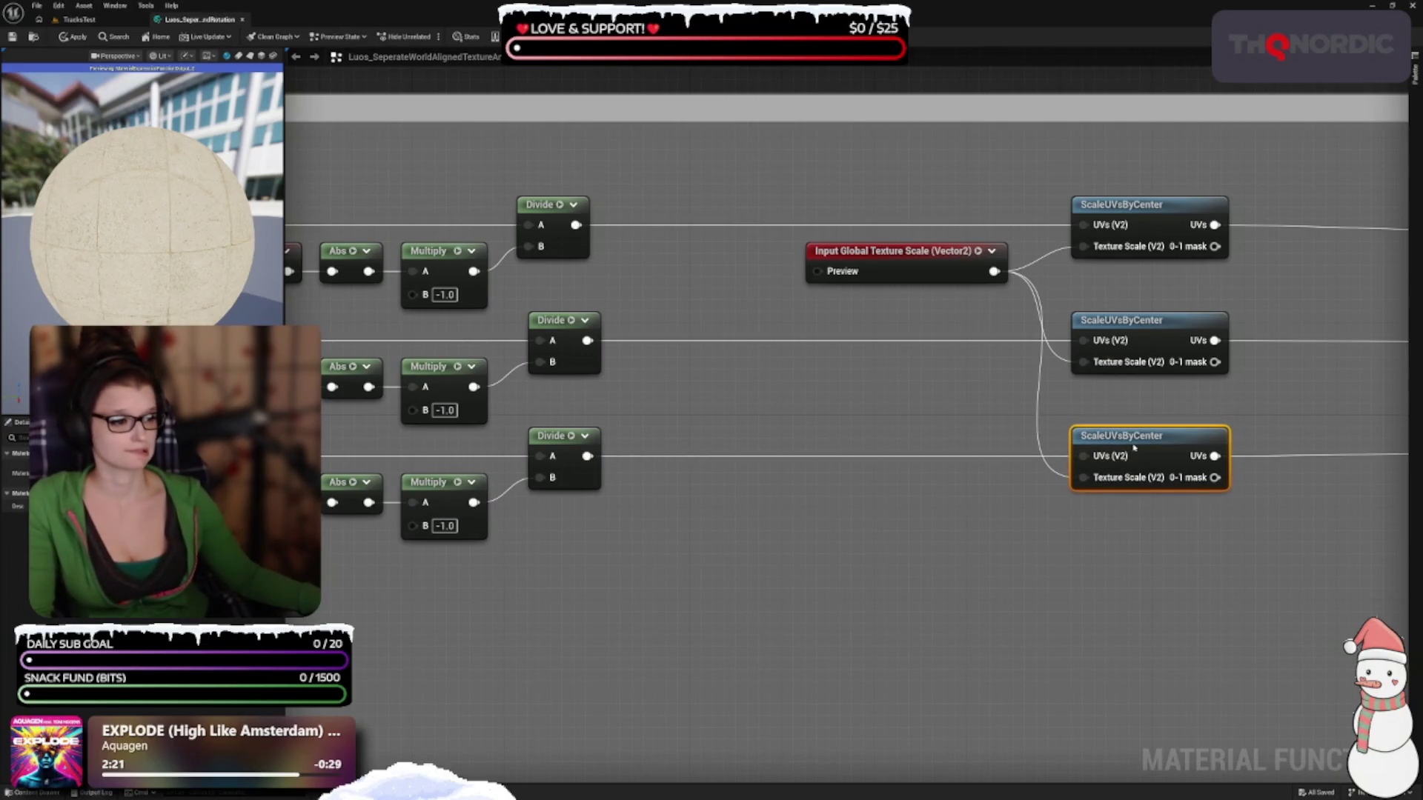
left_click_drag(912, 447, 685, 343)
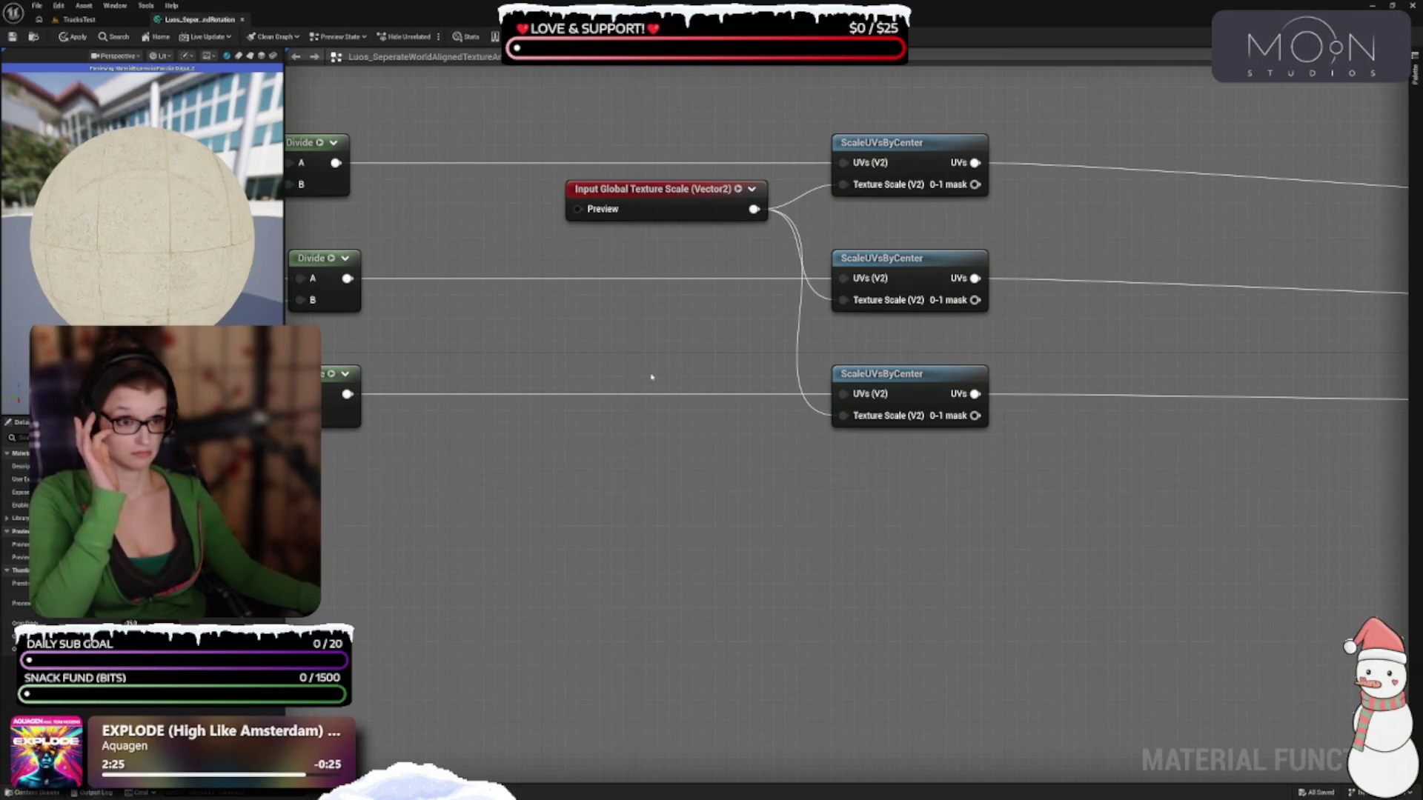
left_click_drag(581, 386, 1019, 331)
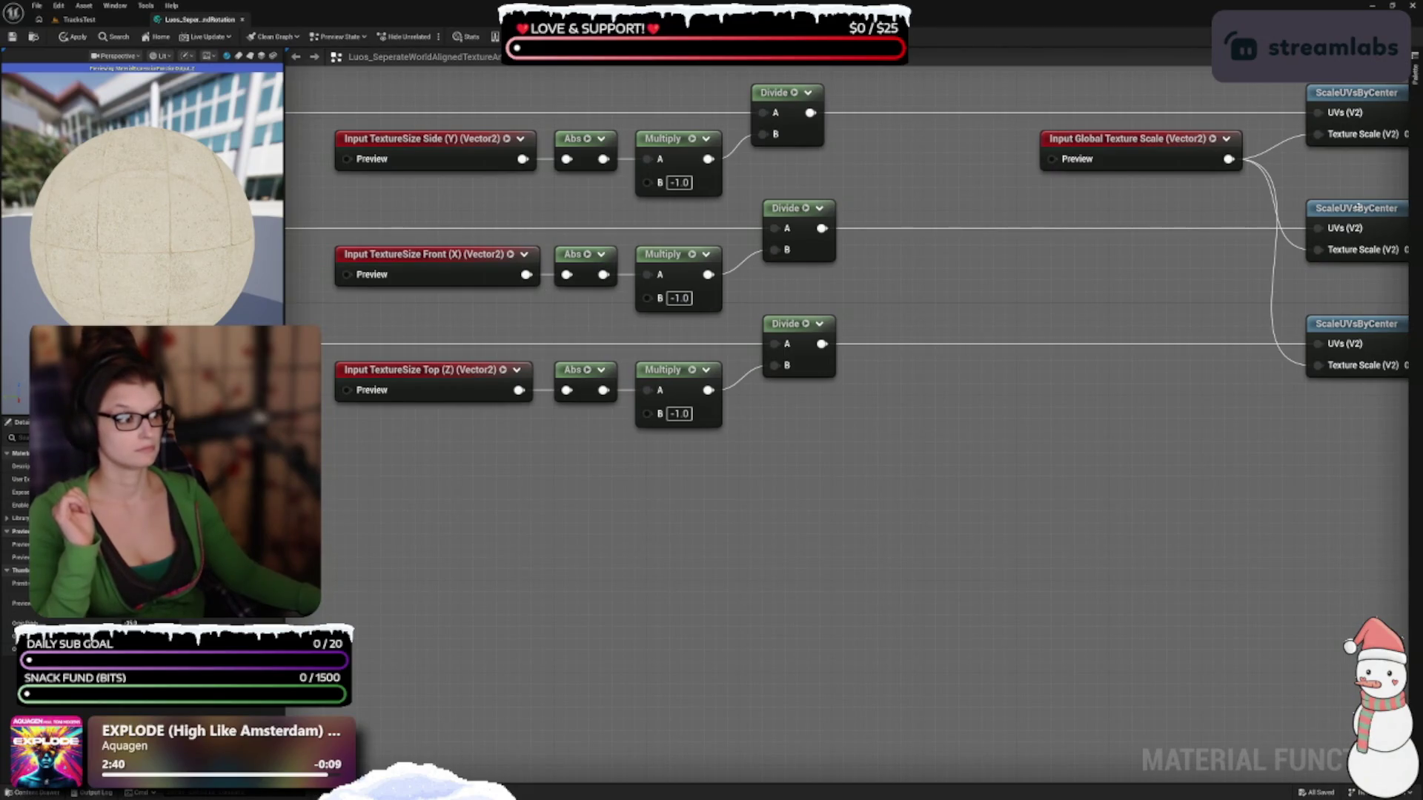
mouse_move(1359, 207)
left_mouse_down()
mouse_move(1051, 381)
mouse_move(969, 374)
left_mouse_up()
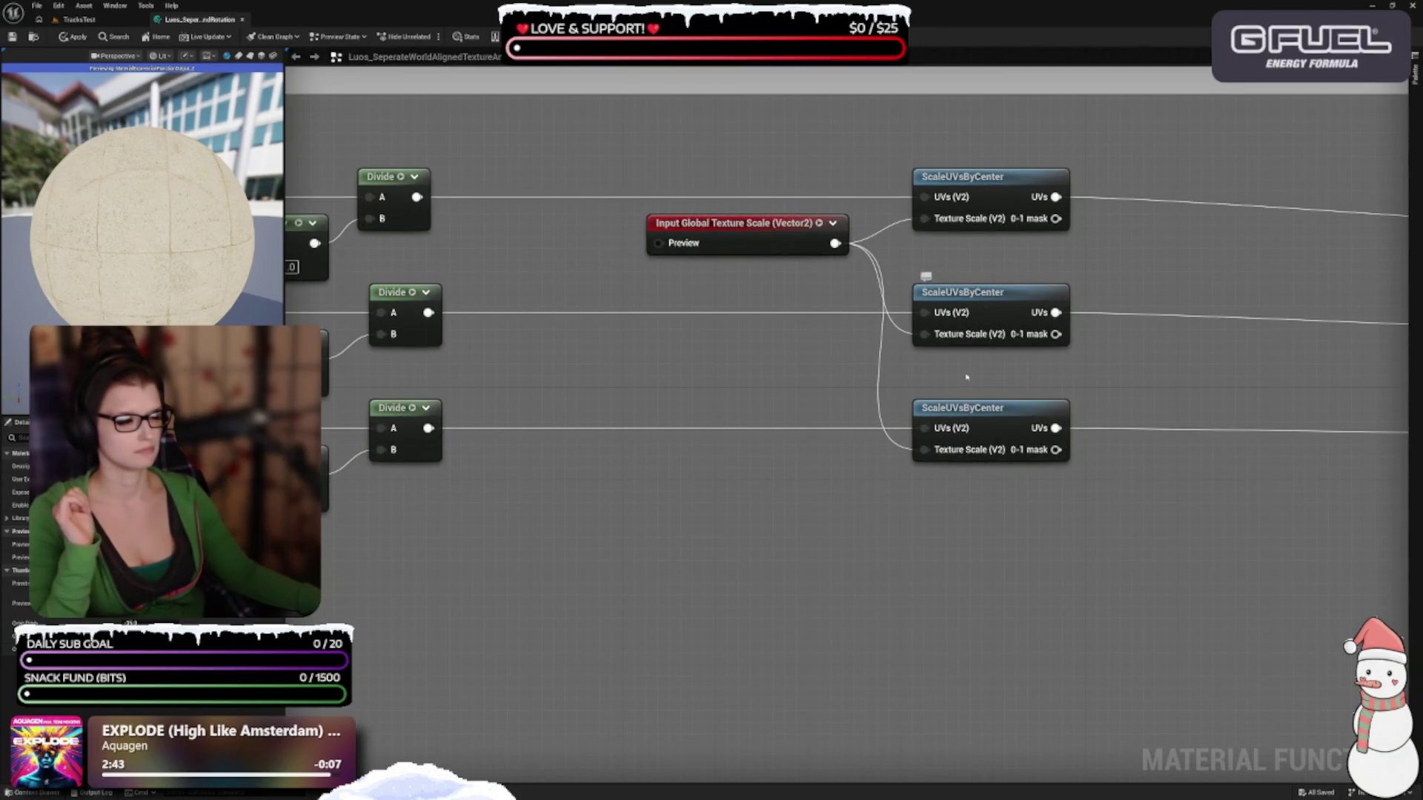
mouse_move(948, 429)
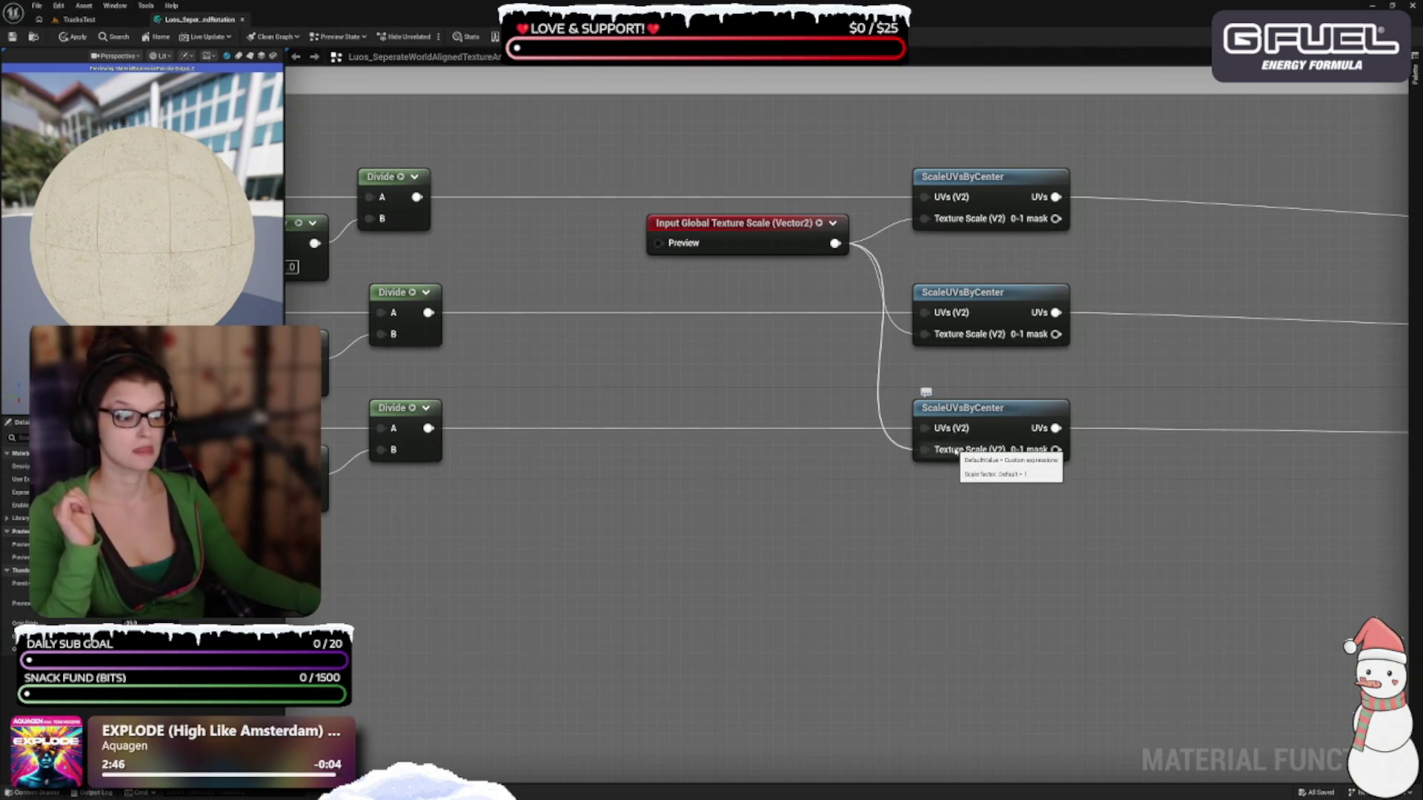
scroll(724, 546, "down", 5)
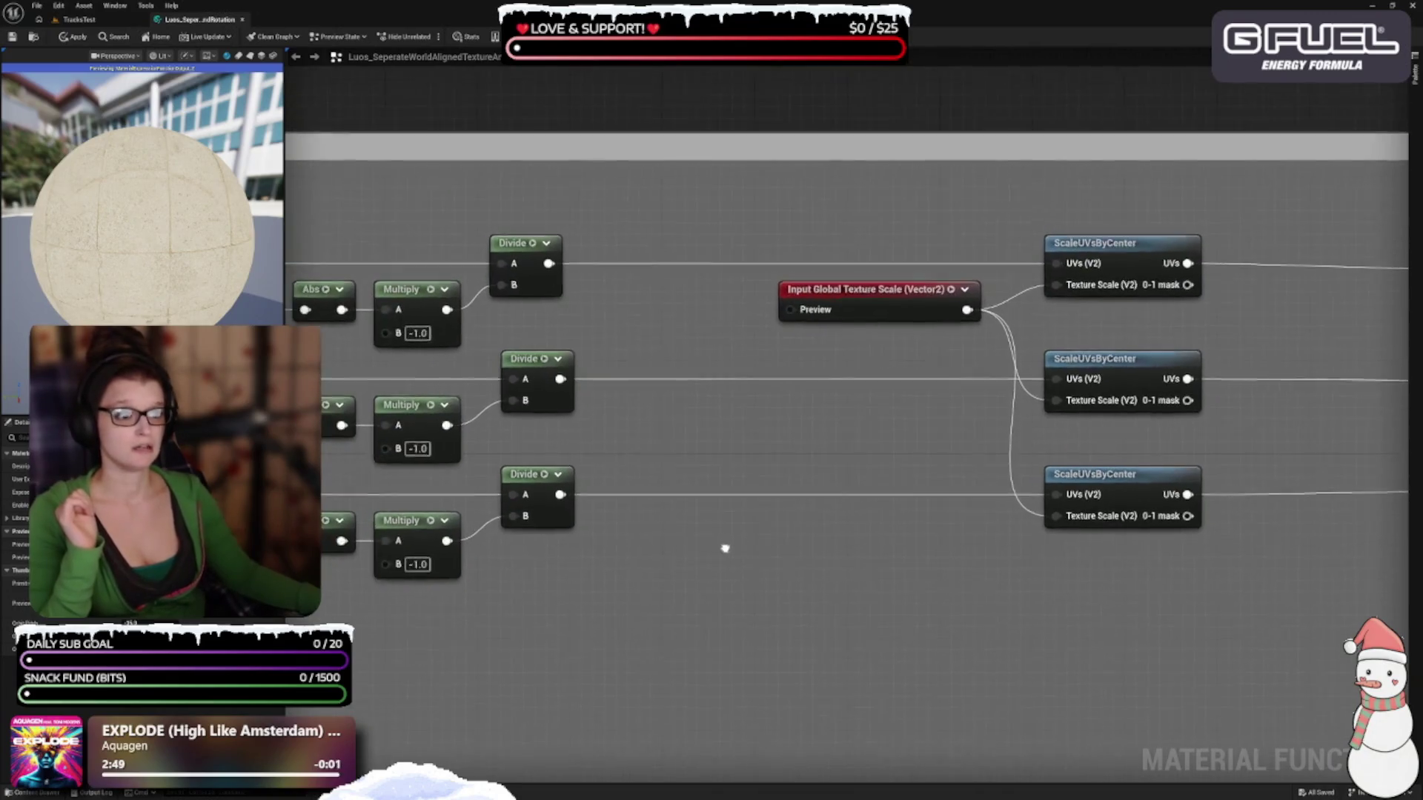
Shrink the Scaling Setup comment box from its bottom and top edges
scroll(950, 486, "down", 2)
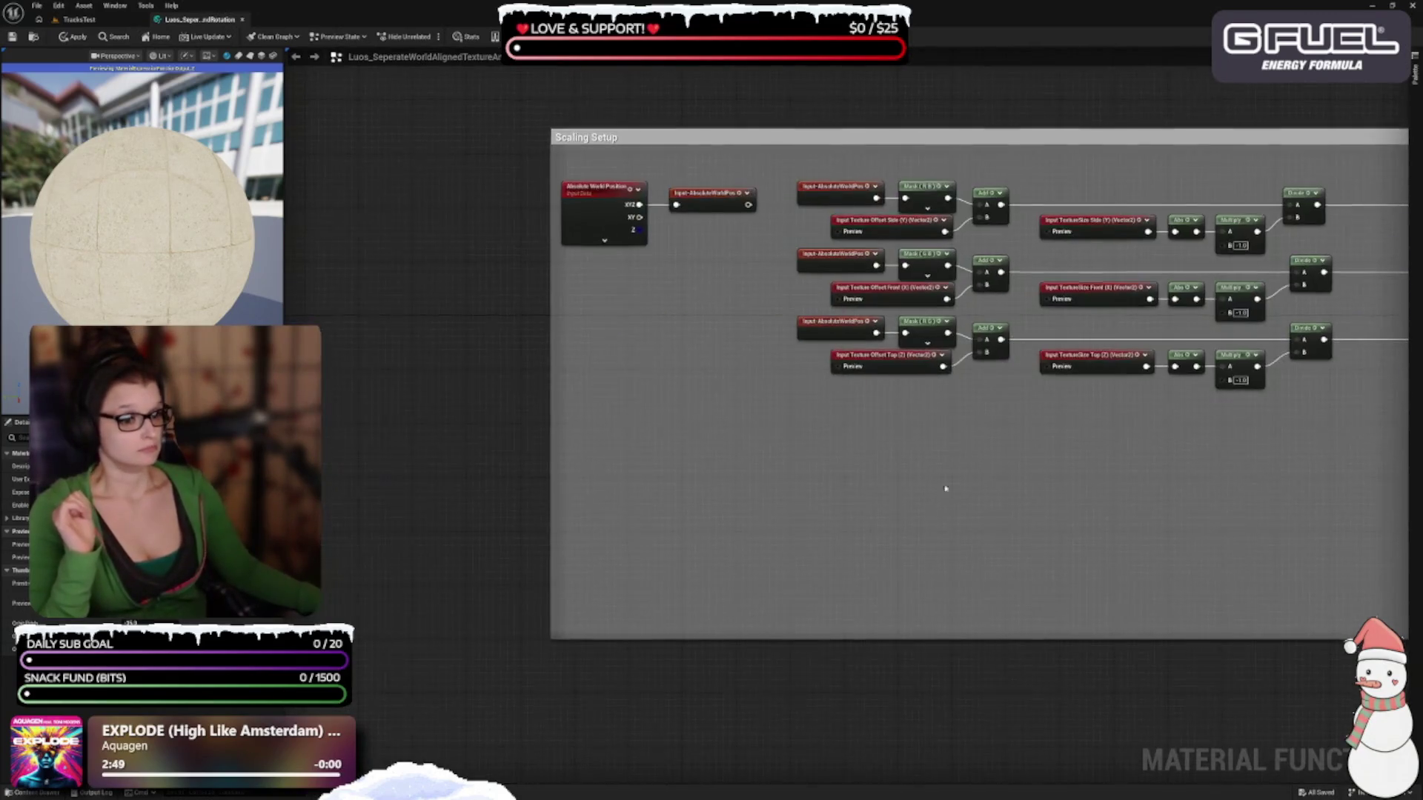
scroll(680, 530, "up", 5)
left_click_drag(911, 694, 896, 509)
left_click_drag(988, 556, 918, 570)
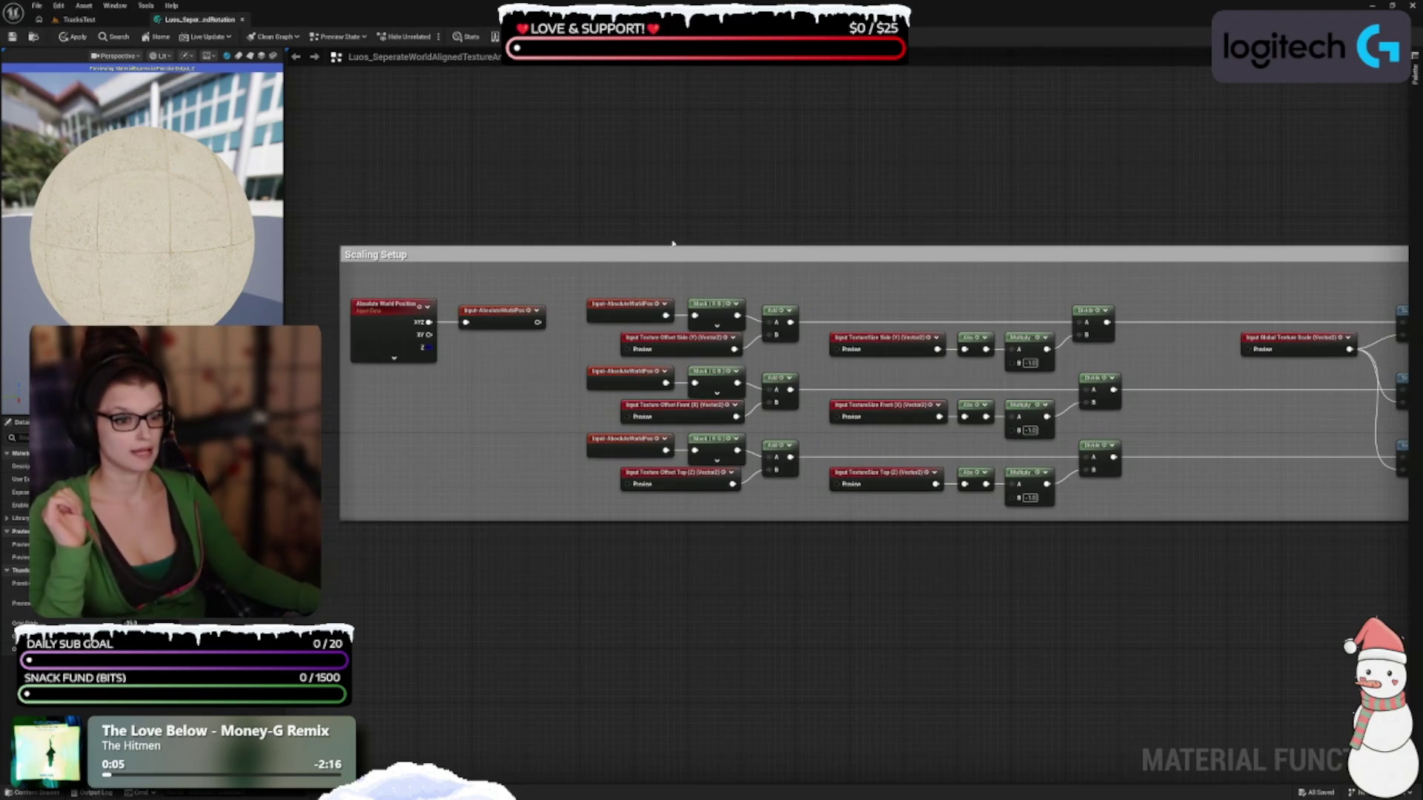
mouse_move(657, 246)
left_mouse_down()
mouse_move(660, 260)
mouse_move(858, 235)
mouse_move(954, 263)
mouse_move(782, 154)
left_mouse_up()
Drag Global Texture Scale and the three ScaleUVsByCenter nodes left inside the comment
left_click_drag(715, 245, 698, 302)
mouse_move(674, 212)
left_mouse_down()
mouse_move(727, 285)
mouse_move(913, 386)
mouse_move(794, 353)
left_mouse_up()
left_click(1059, 315)
mouse_move(1060, 315)
left_mouse_down()
mouse_move(736, 284)
mouse_move(622, 328)
mouse_move(412, 330)
mouse_move(593, 356)
mouse_move(486, 375)
mouse_move(416, 480)
mouse_move(428, 361)
left_mouse_up()
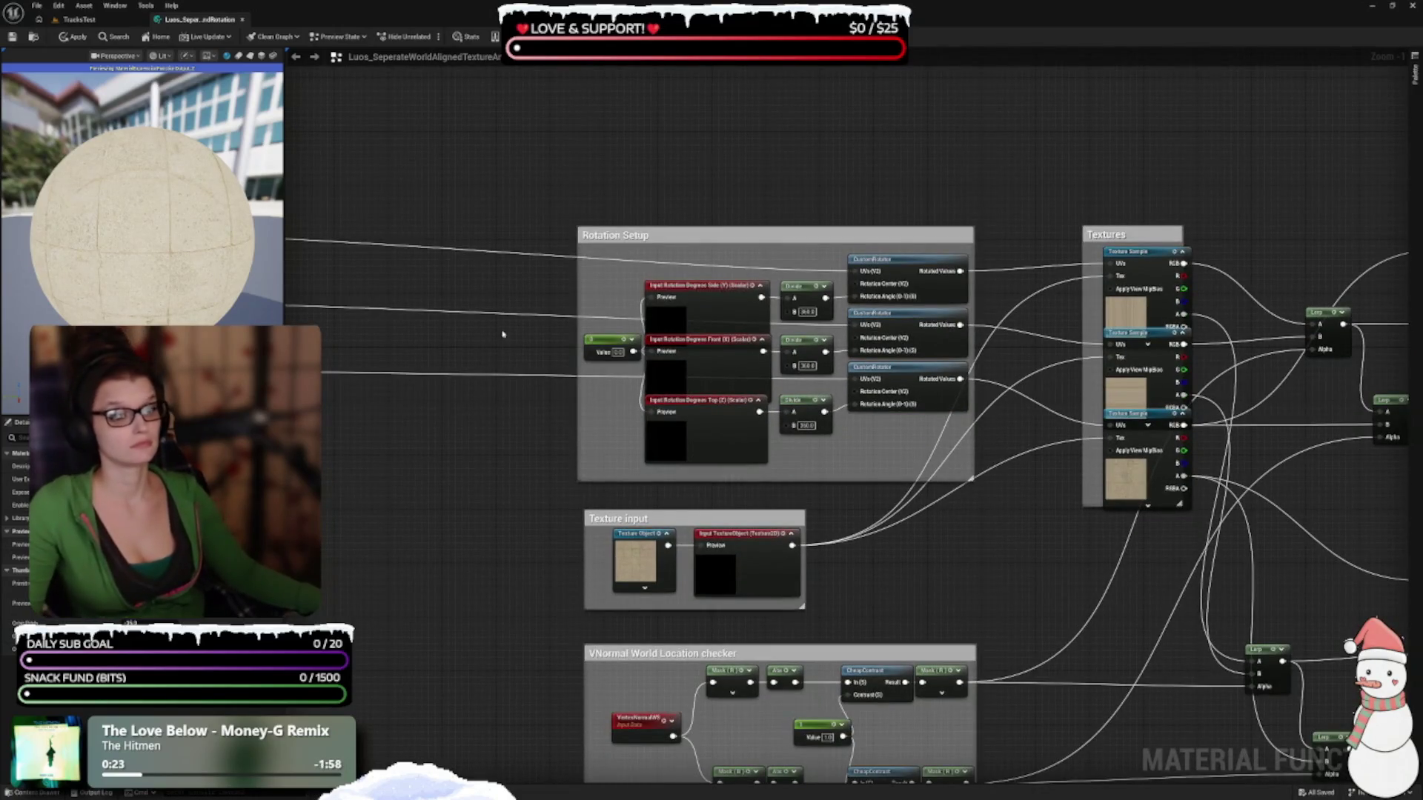
Widen the Texture input comment box around its two nodes and reframe the graph
scroll(498, 402, "up", 1)
scroll(867, 532, "up", 2)
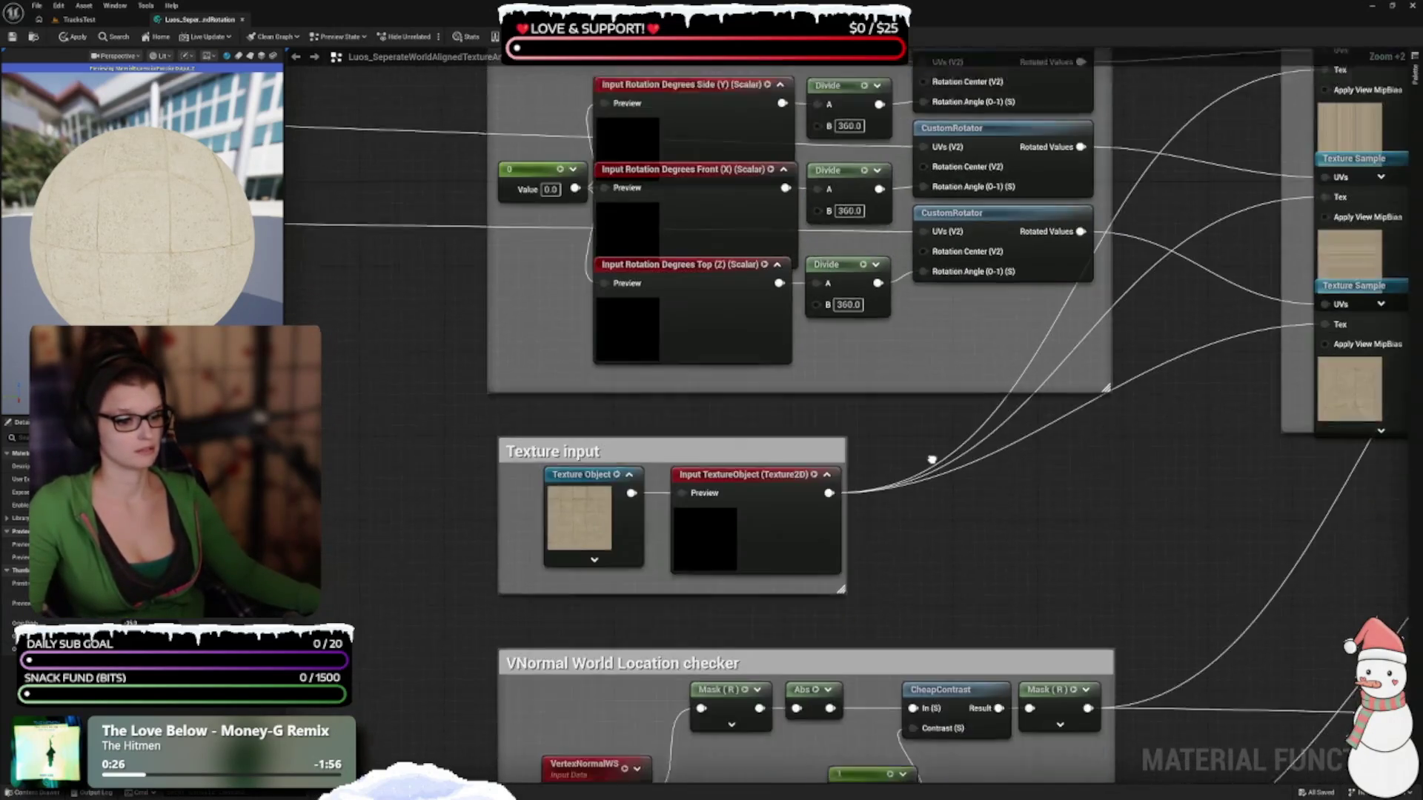
left_click_drag(844, 428, 865, 429)
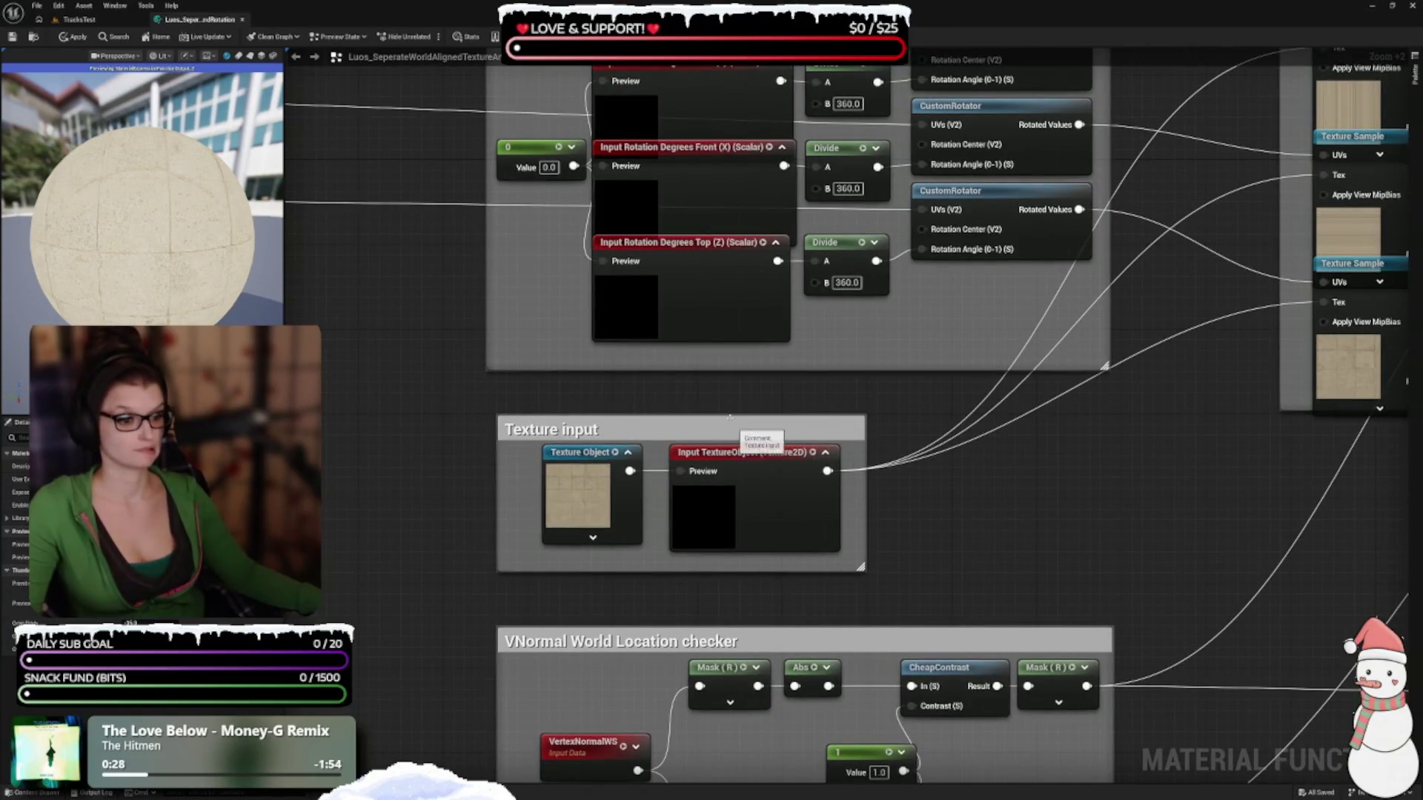
left_click_drag(721, 417, 721, 407)
key("1")
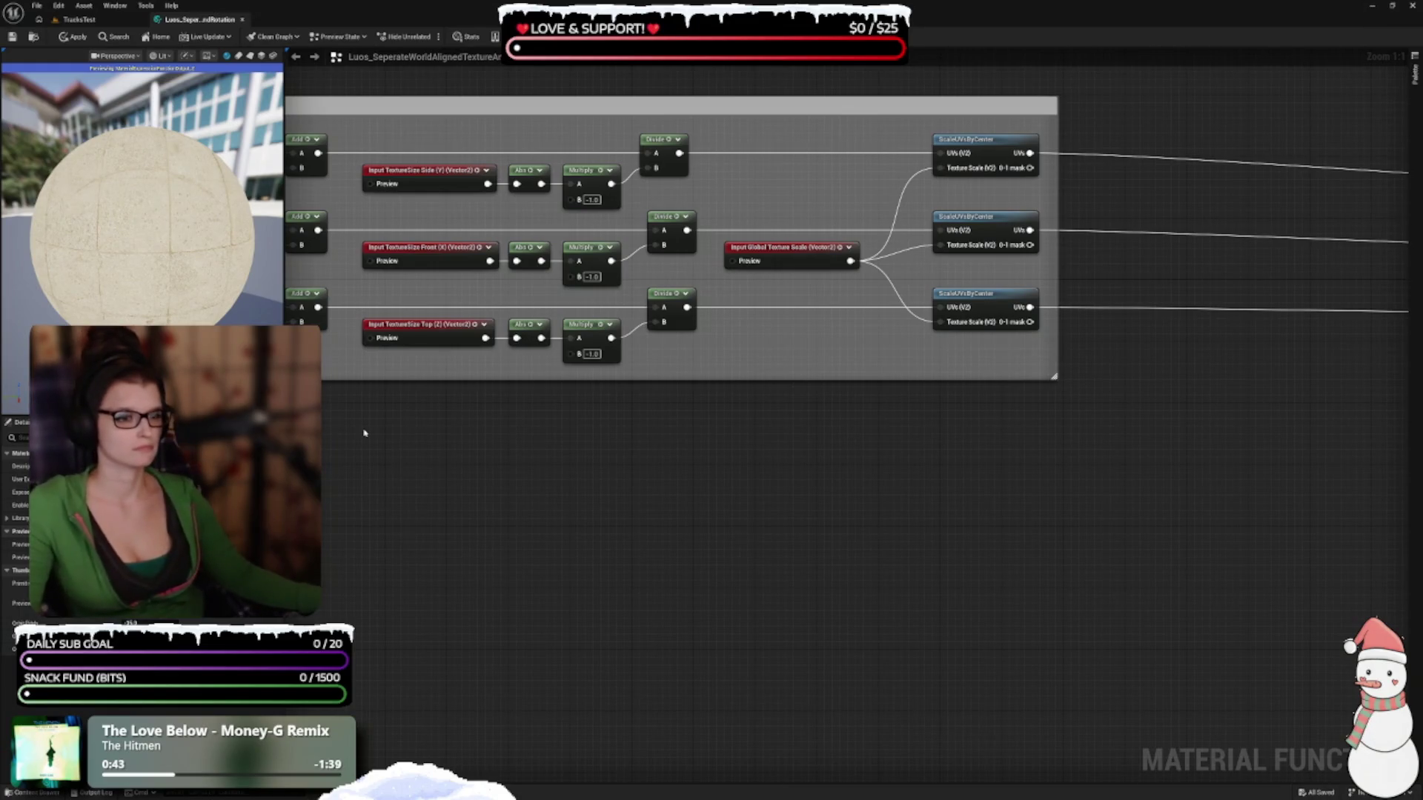
left_click_drag(483, 443, 782, 518)
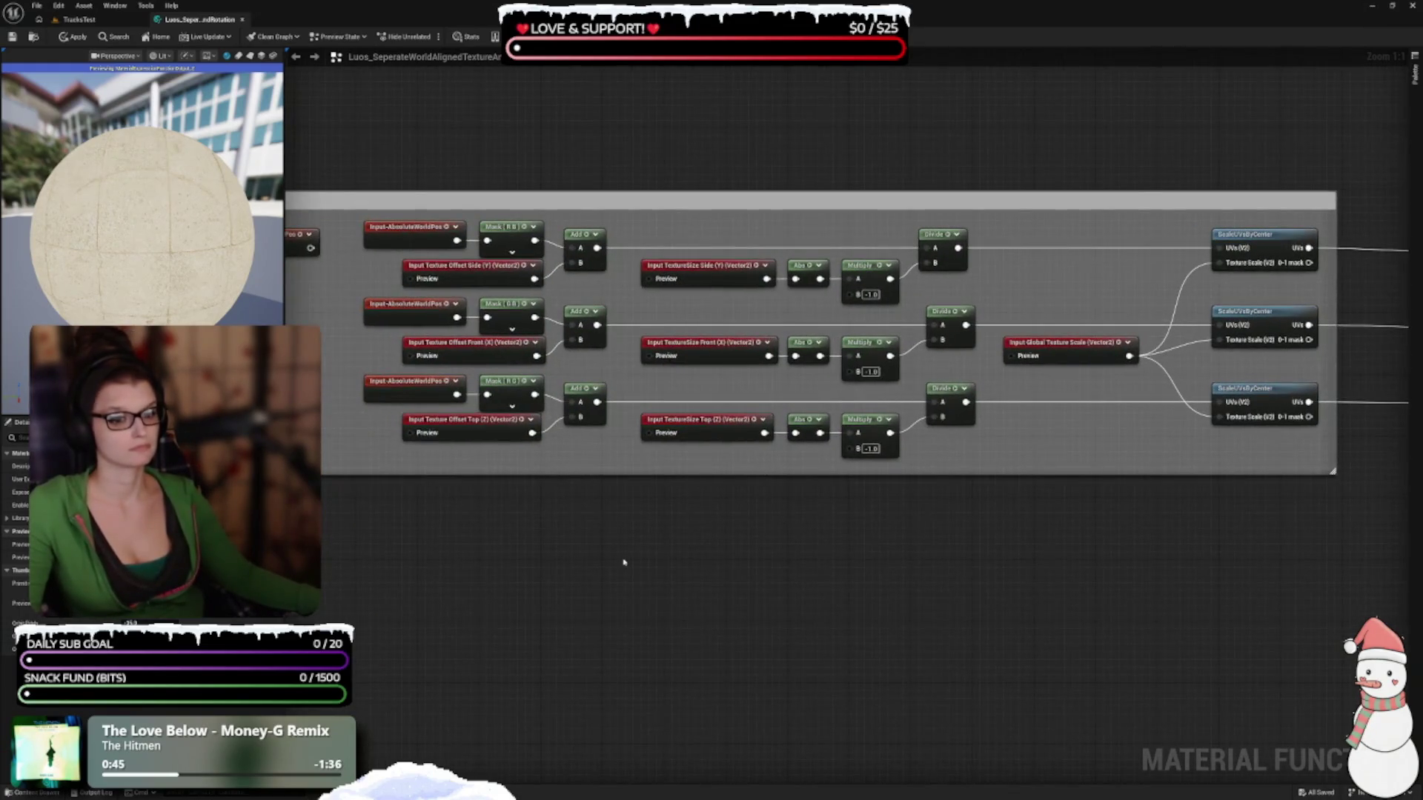
left_click_drag(614, 566, 714, 533)
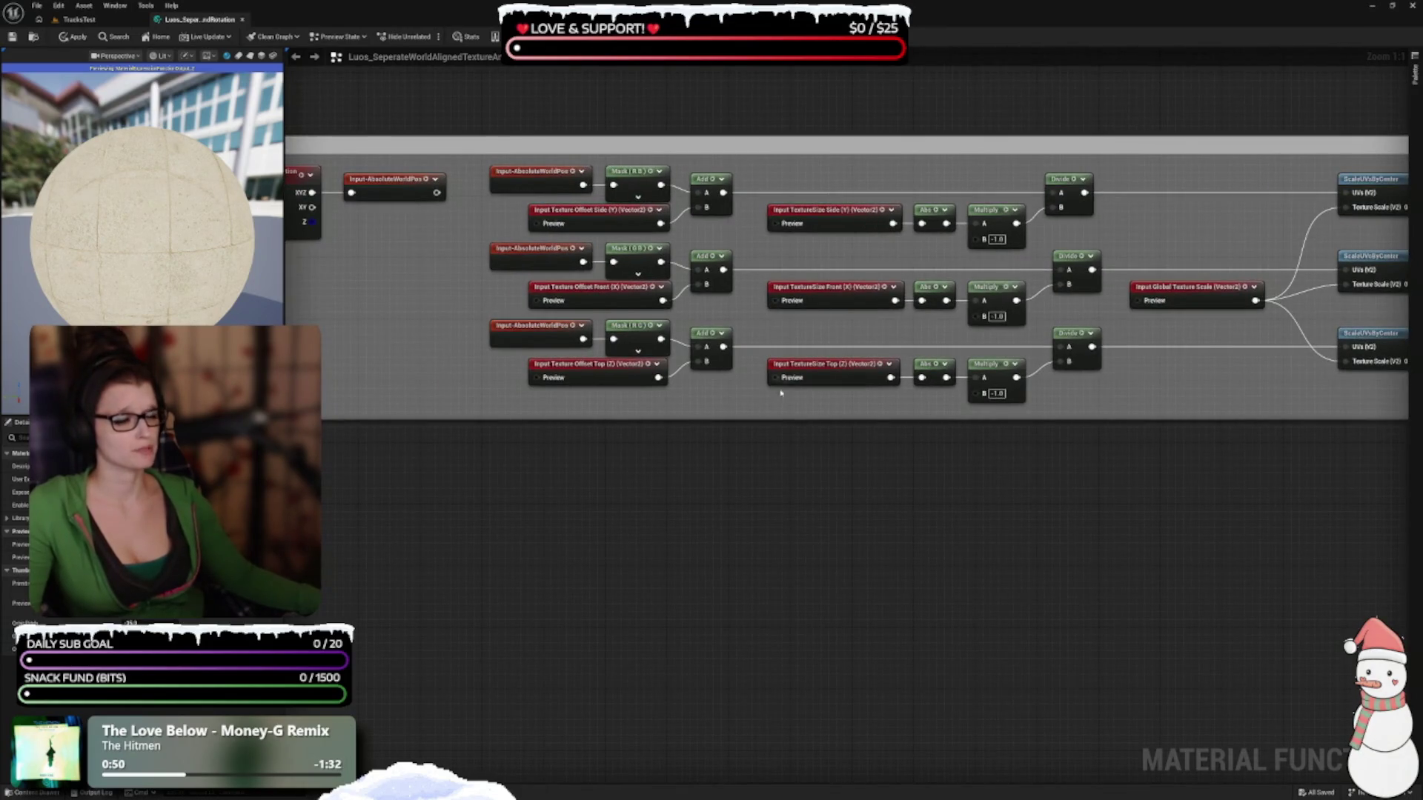
left_click_drag(798, 367, 713, 432)
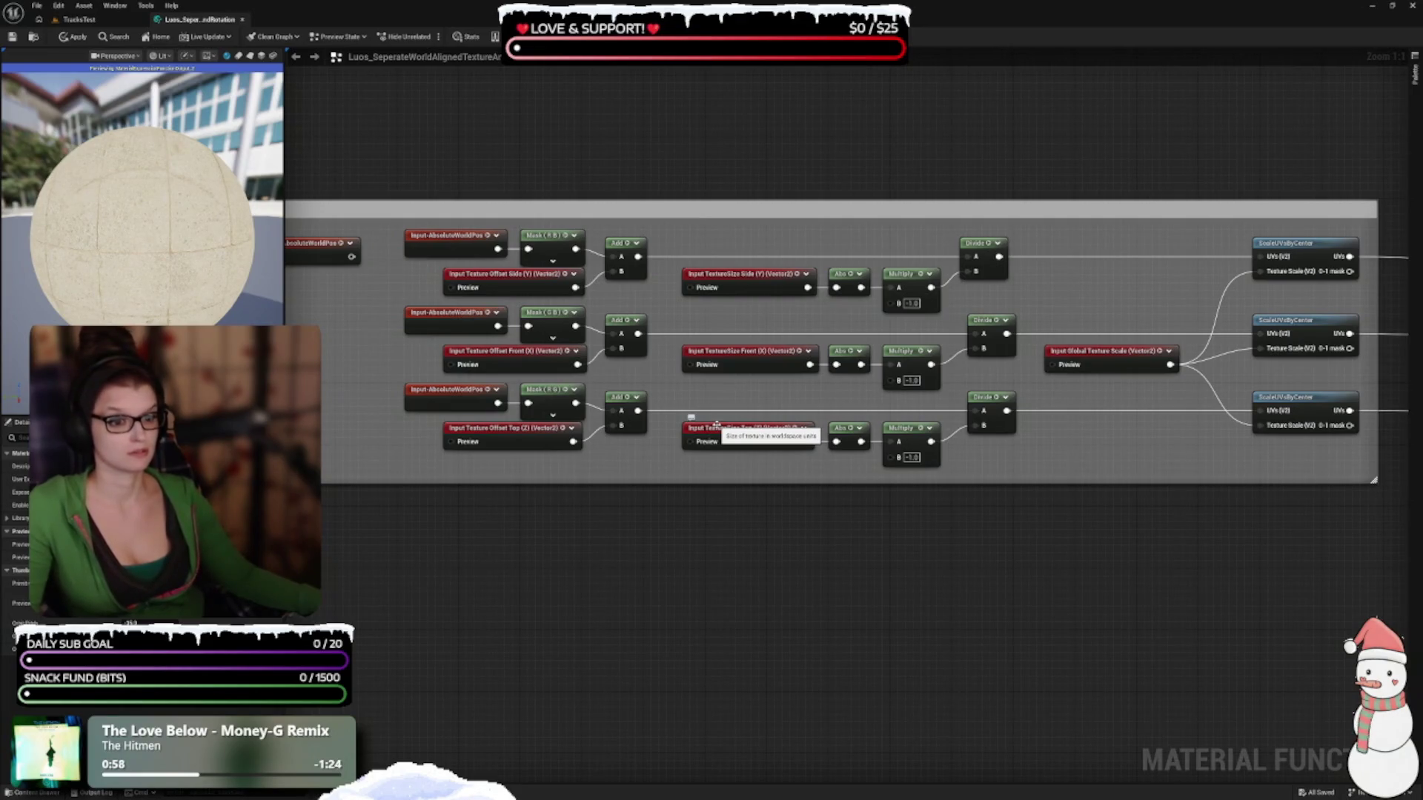
left_click(510, 280)
scroll(614, 326, "up", 2)
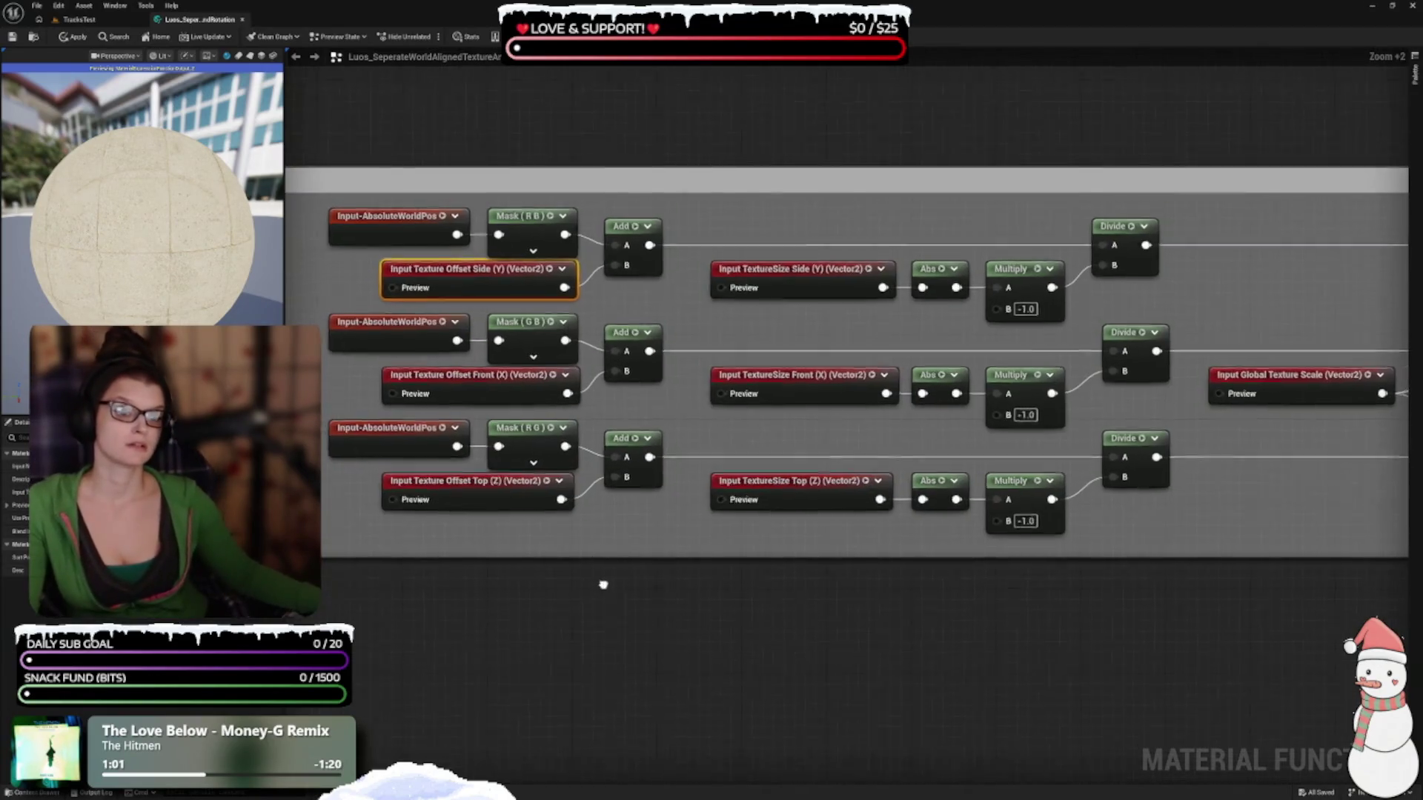
left_click_drag(602, 579, 610, 521)
left_click(782, 215)
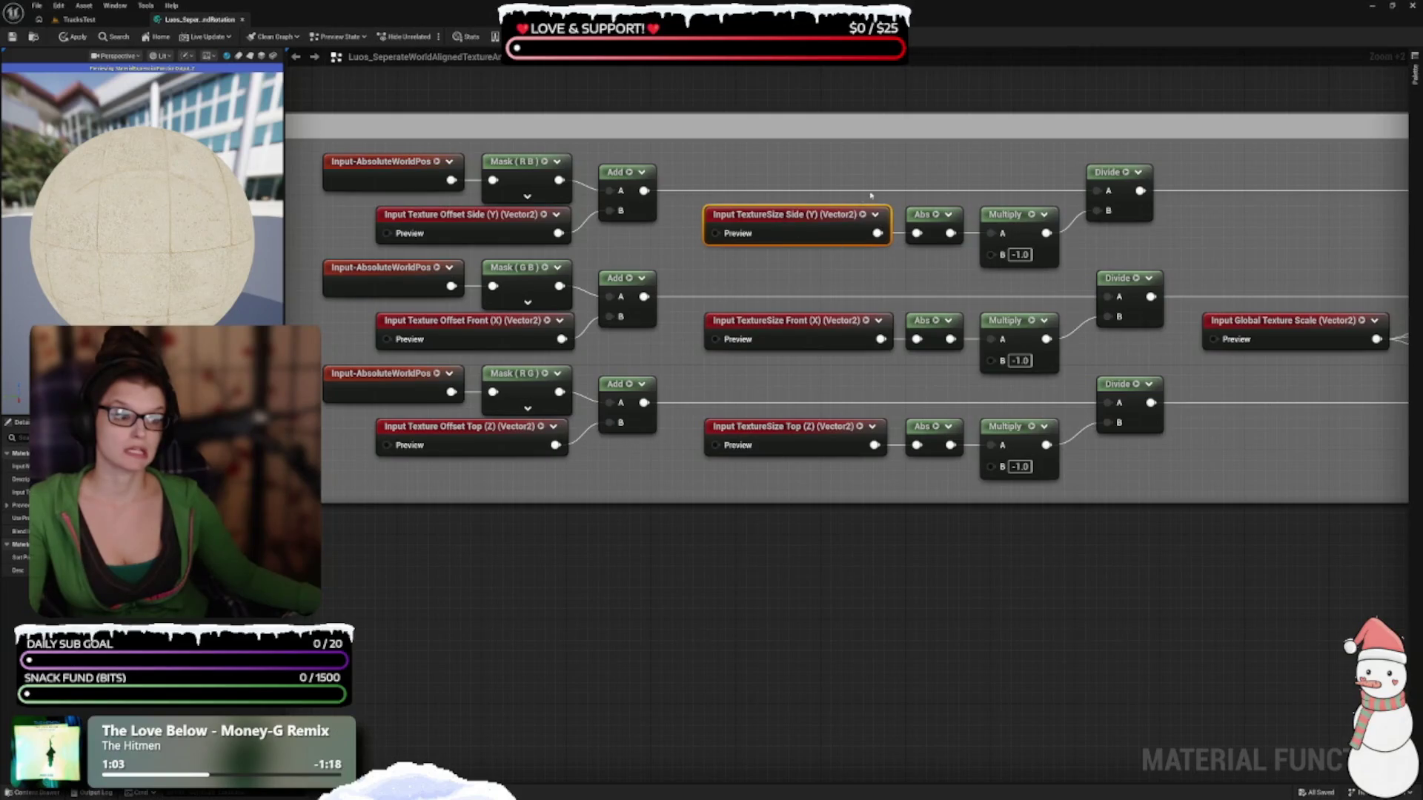
mouse_move(819, 264)
left_mouse_down()
mouse_move(737, 266)
mouse_move(864, 320)
left_mouse_up()
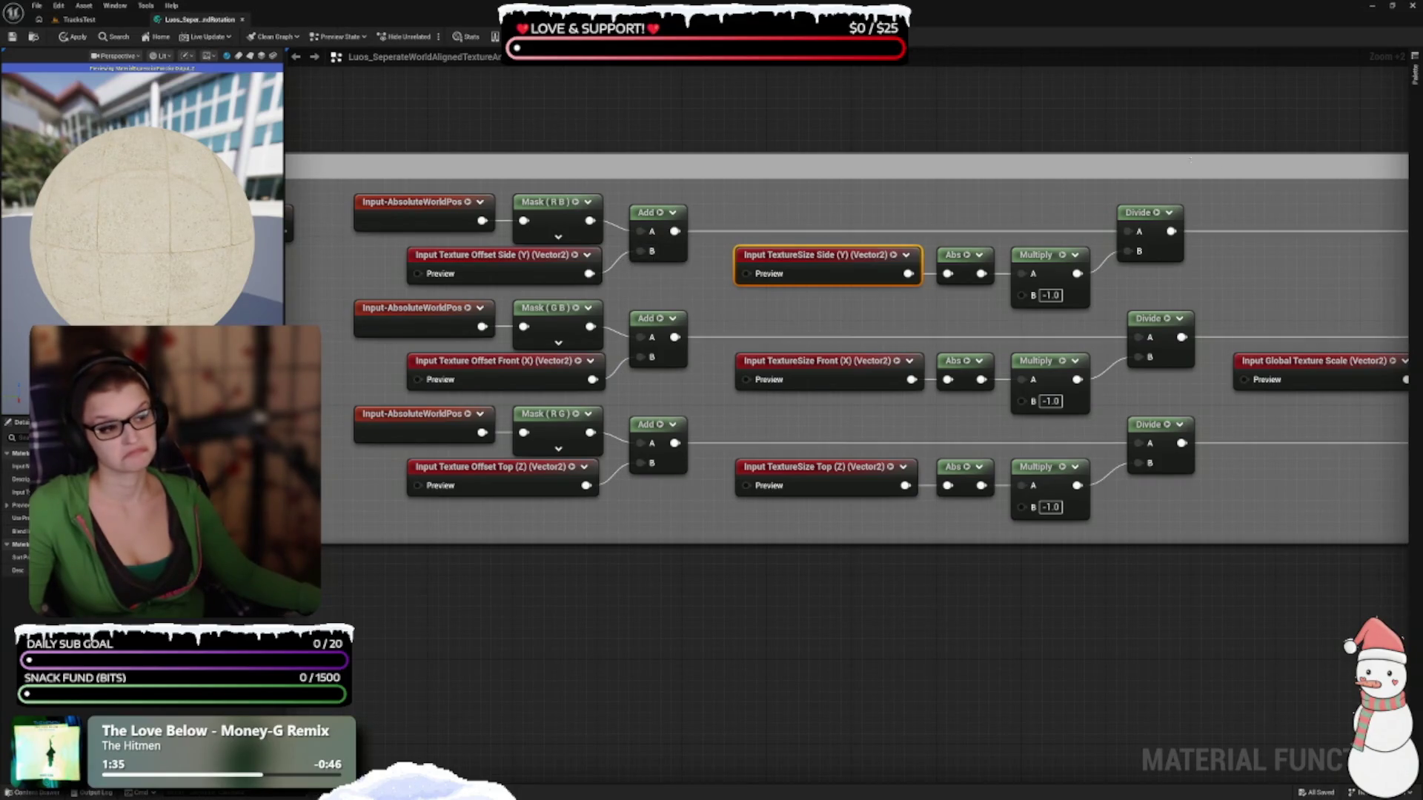
left_click_drag(1286, 232, 768, 246)
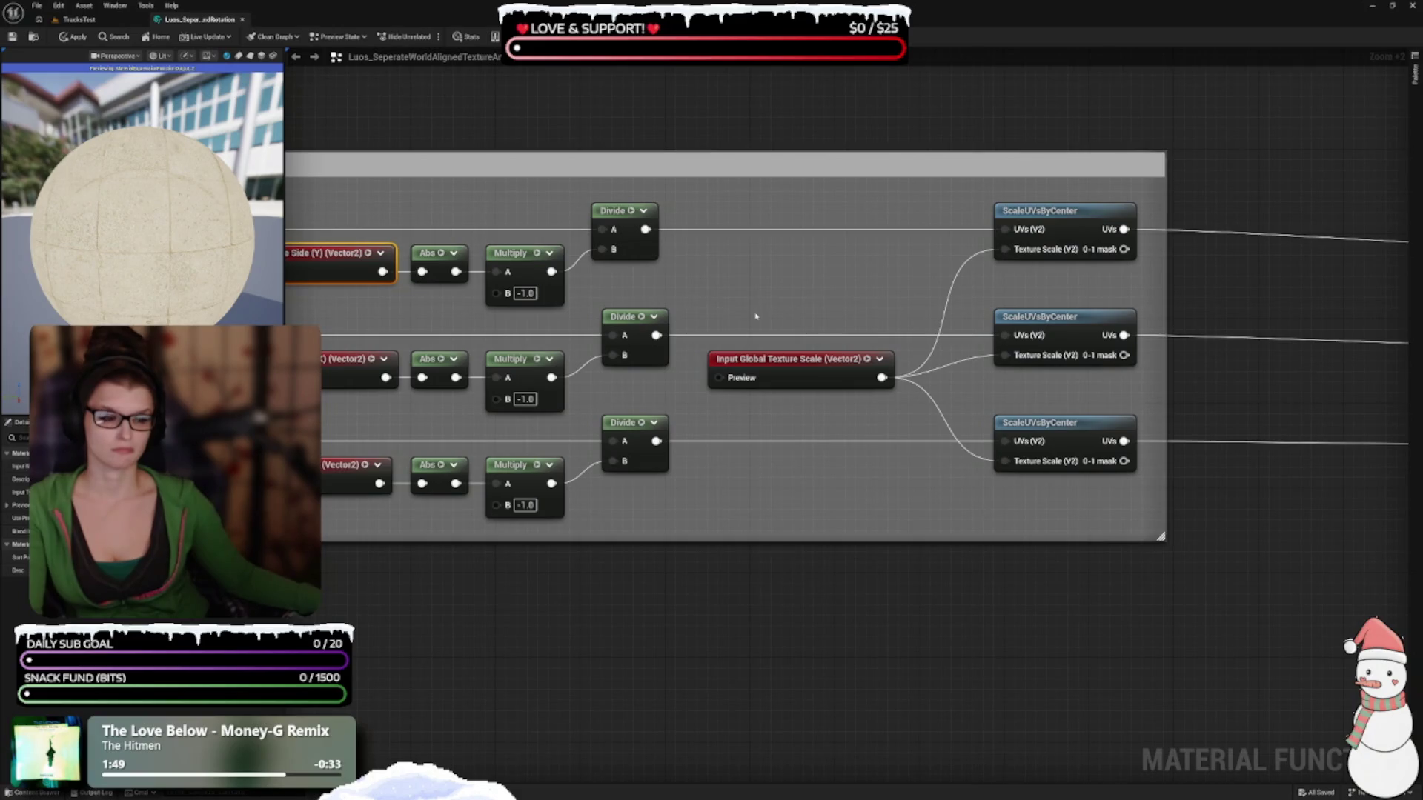
mouse_move(744, 314)
left_mouse_down()
mouse_move(731, 289)
mouse_move(1136, 306)
left_mouse_up()
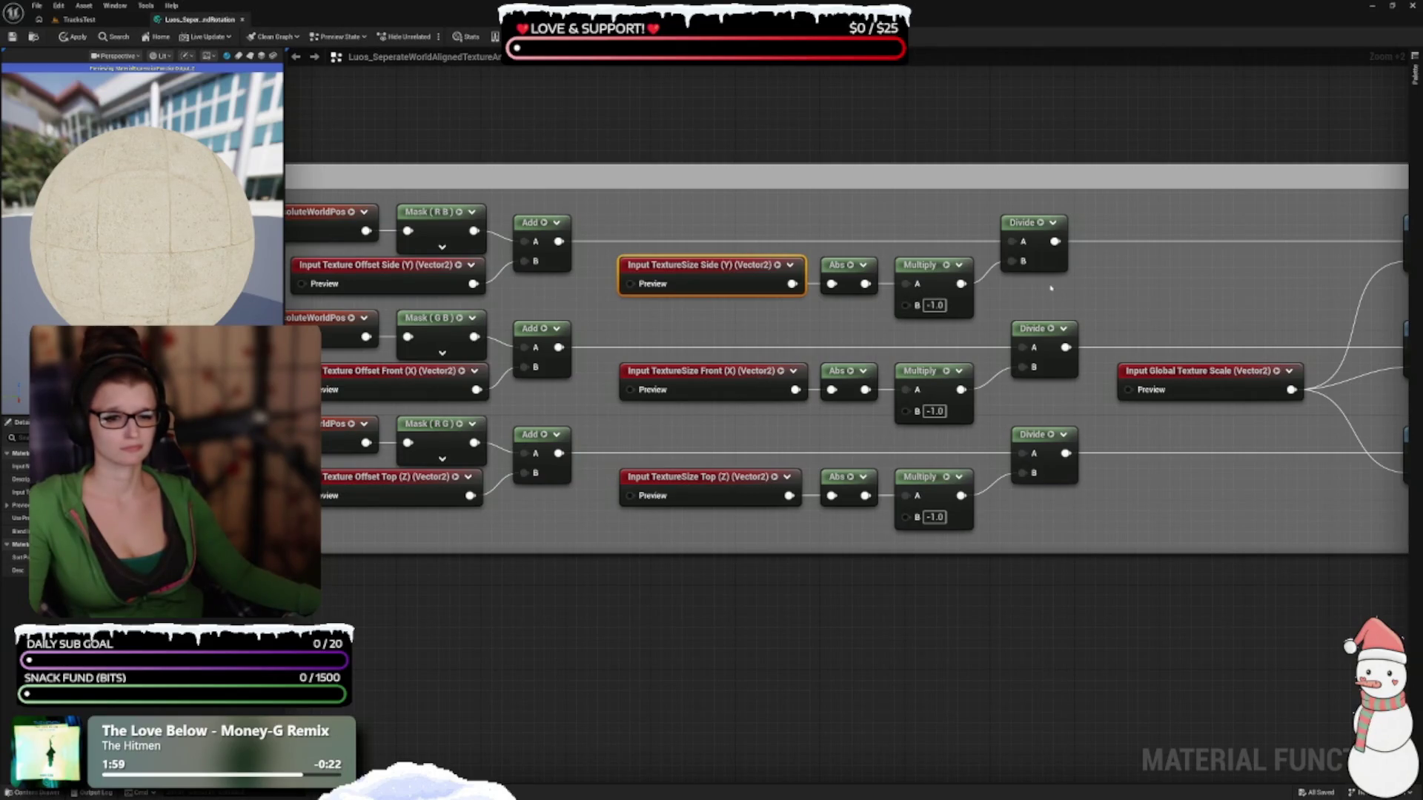
mouse_move(645, 613)
left_mouse_down()
mouse_move(788, 565)
mouse_move(931, 559)
left_mouse_up()
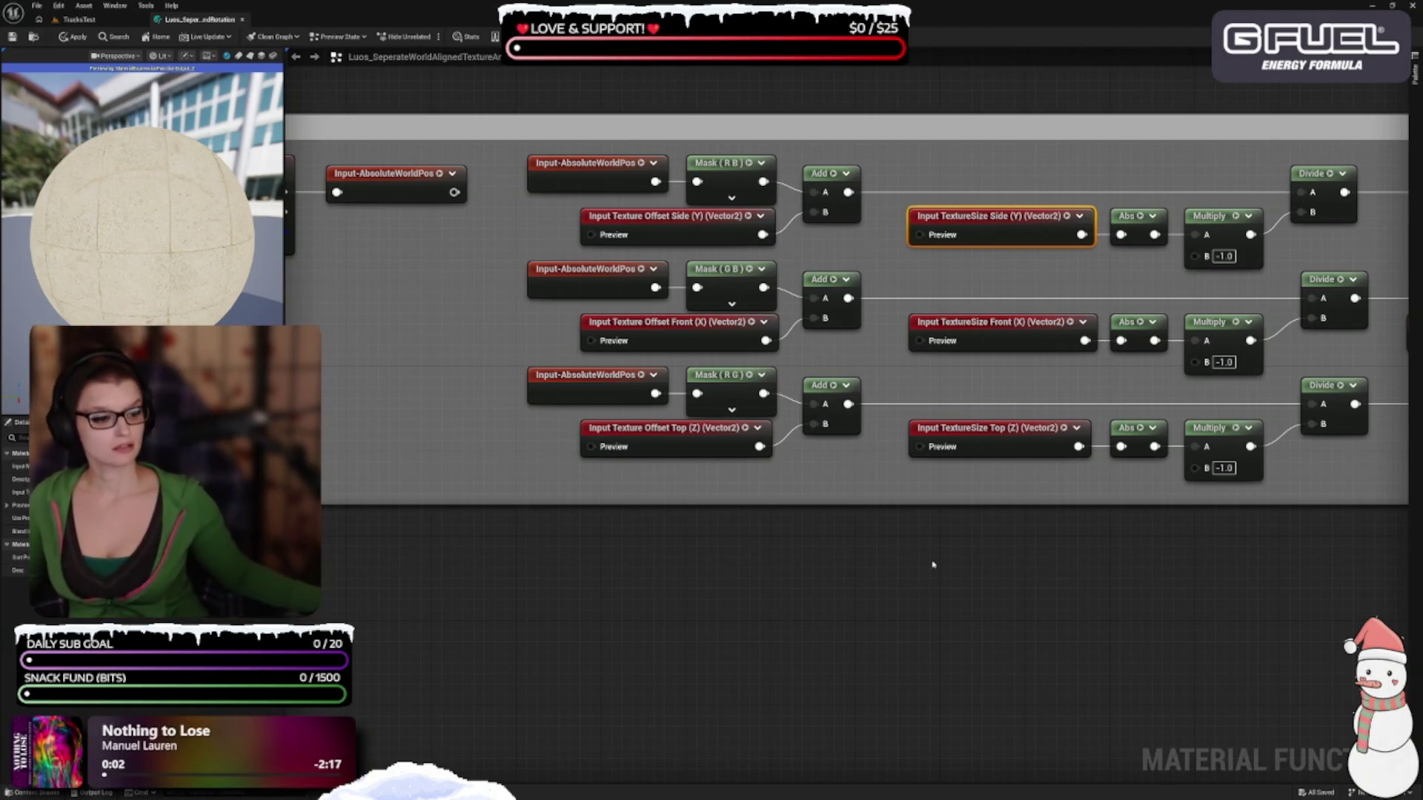
left_click_drag(545, 592, 762, 566)
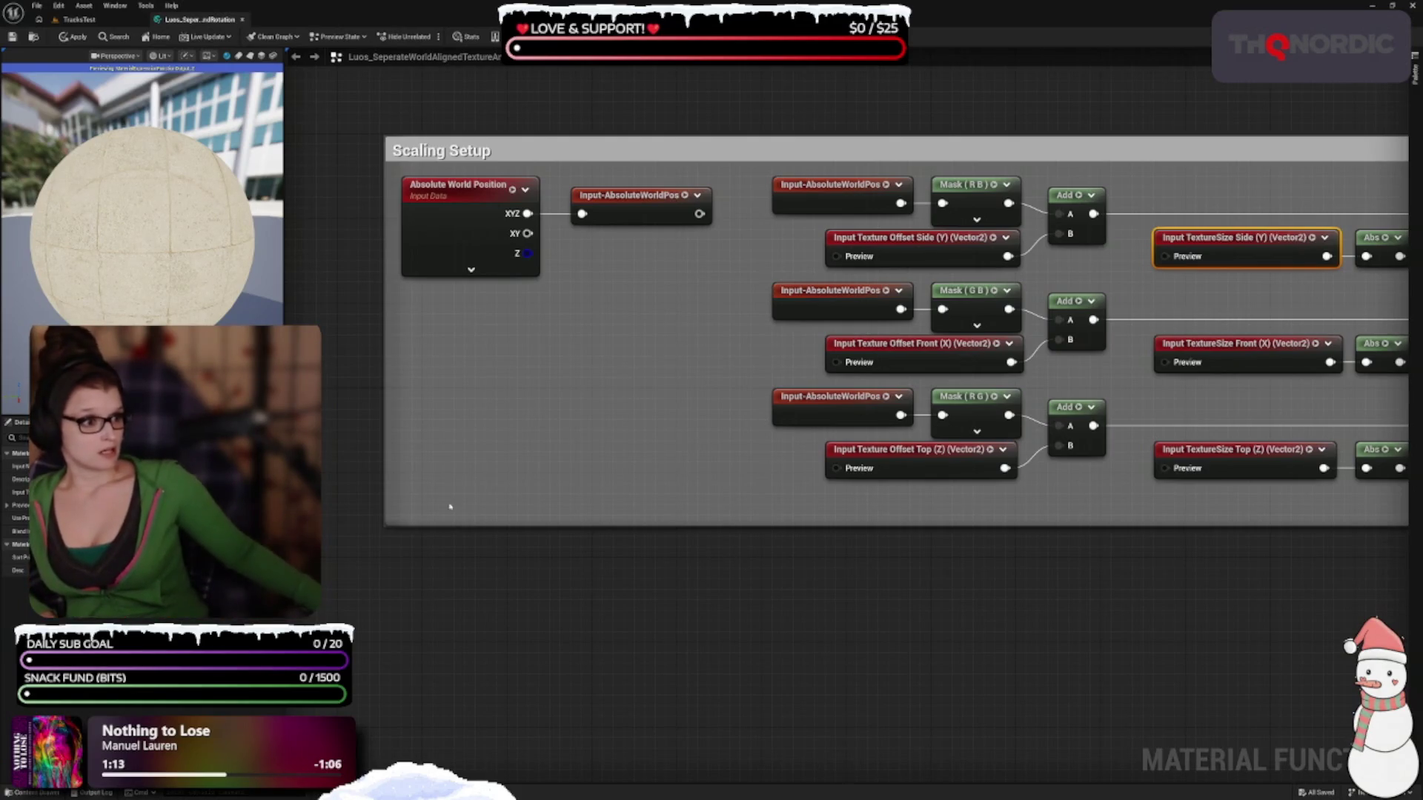
mouse_move(842, 562)
left_mouse_down()
mouse_move(702, 556)
mouse_move(782, 667)
mouse_move(740, 674)
left_mouse_up()
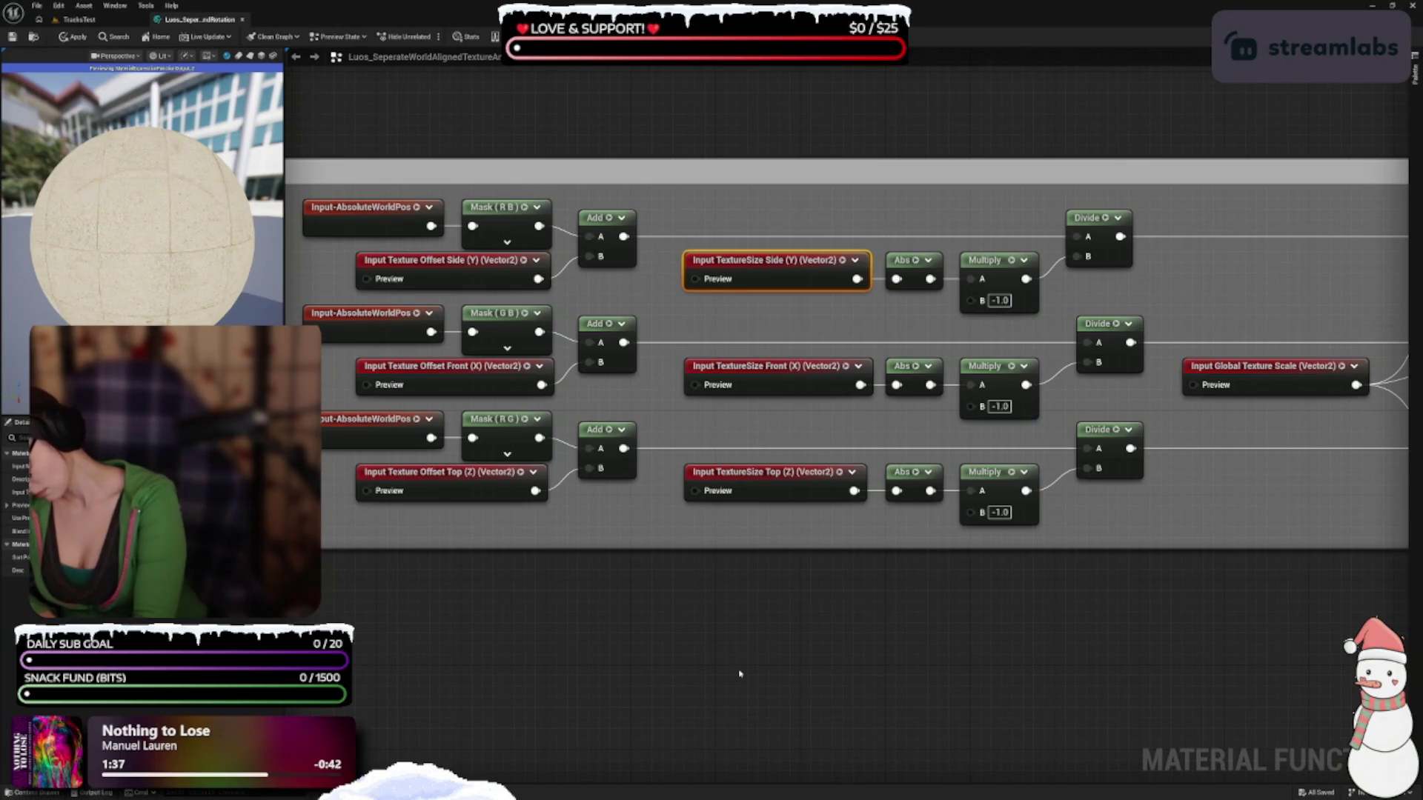
left_click_drag(998, 630, 1194, 655)
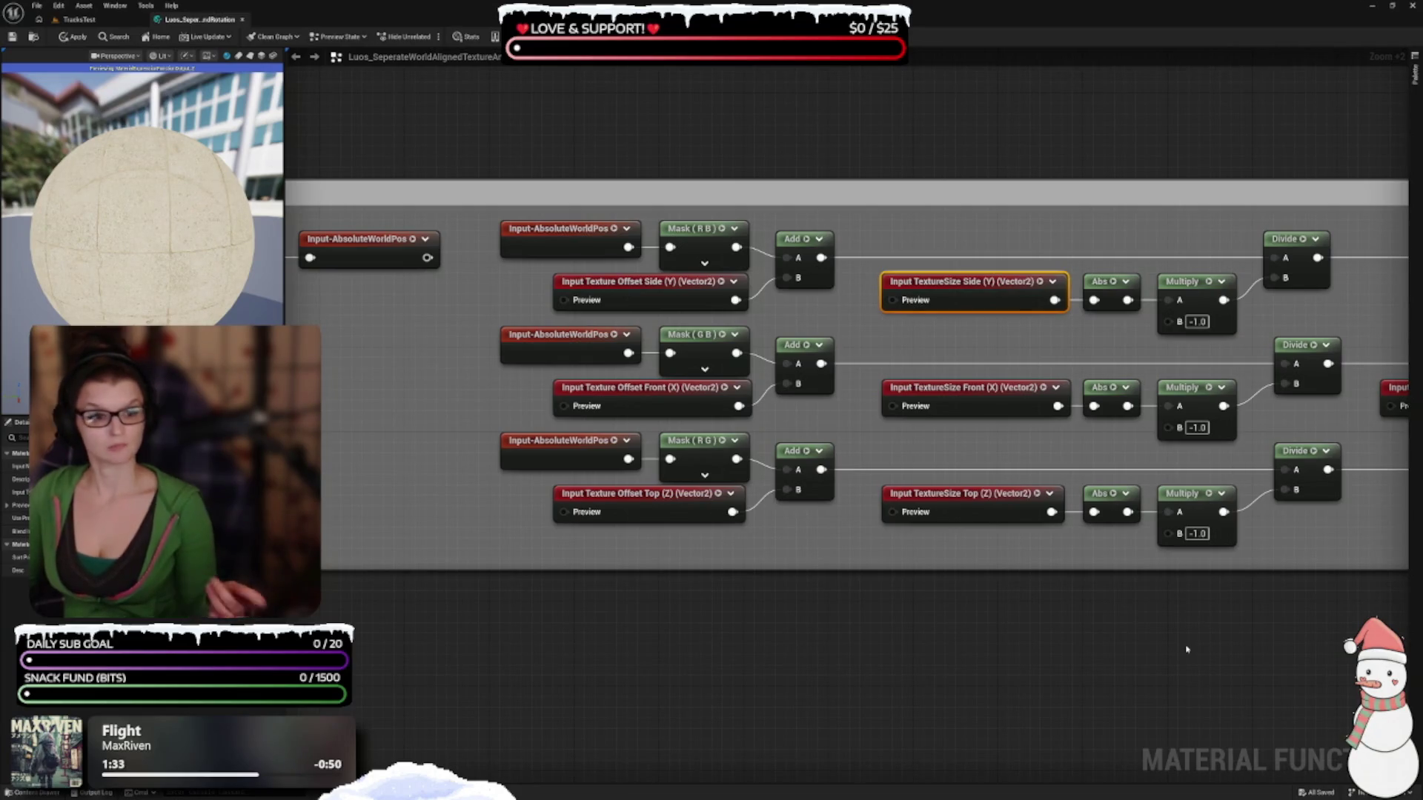
left_click(644, 295)
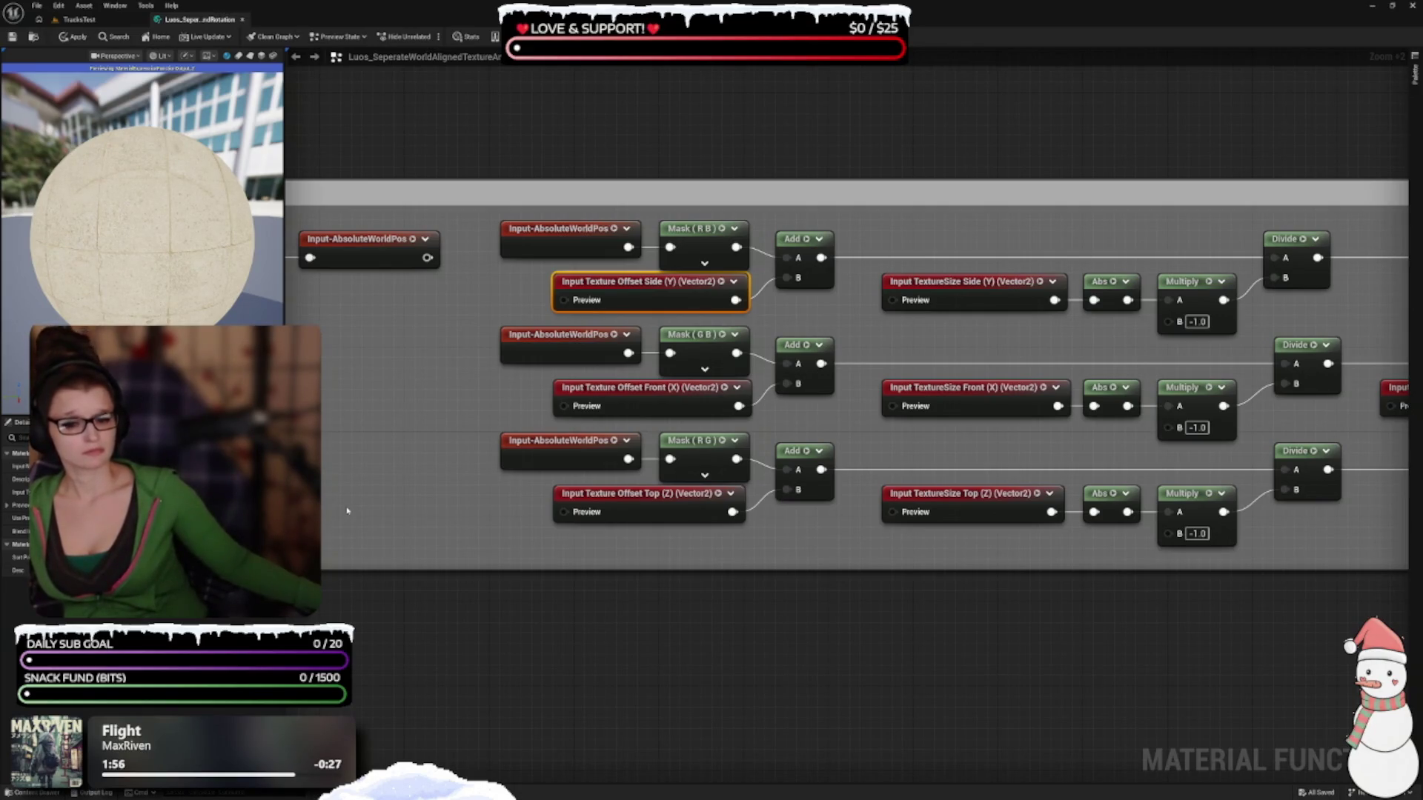
Pan over the Scaling Setup comment and inspect the Front (X) and Side (Y) texture offset inputs
left_click_drag(572, 519, 715, 583)
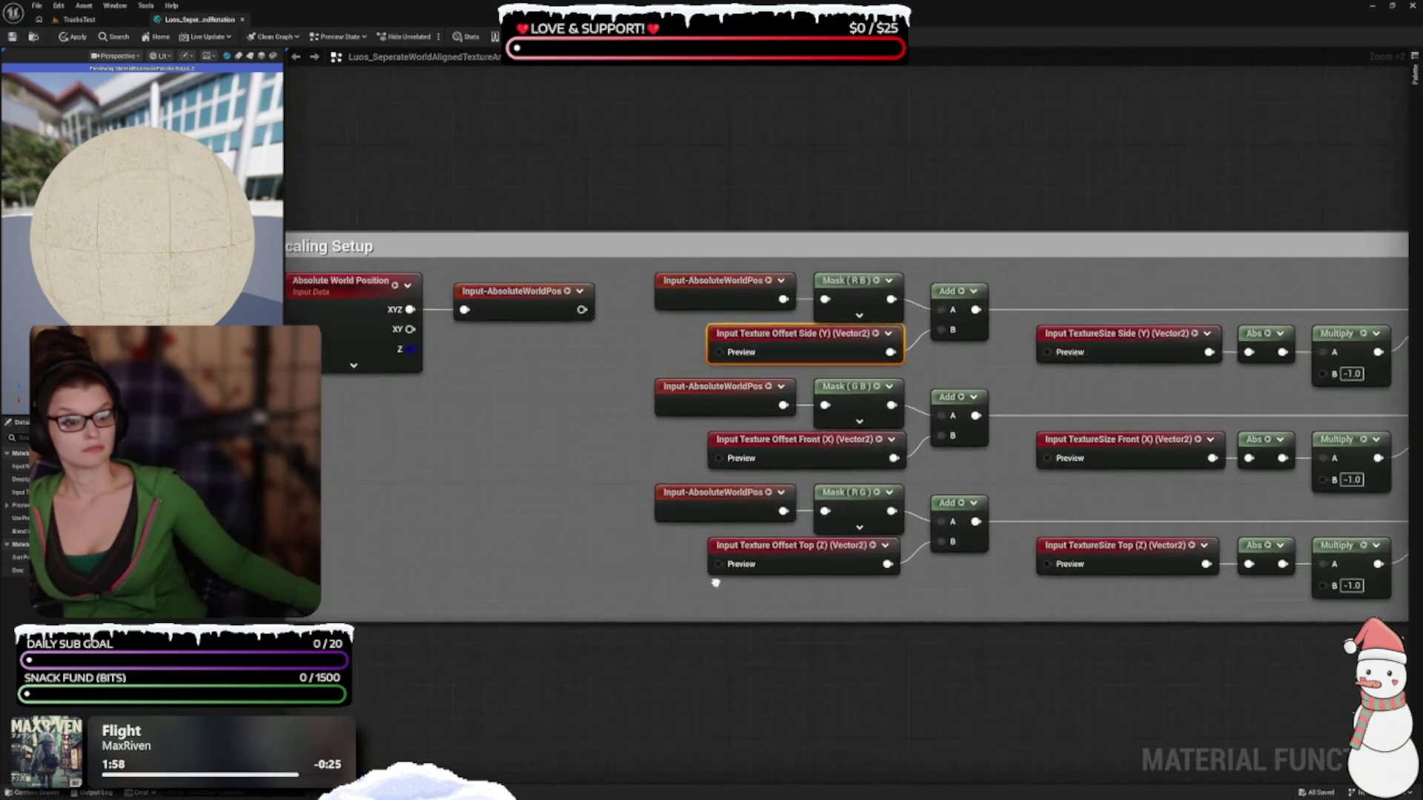
left_click(798, 454)
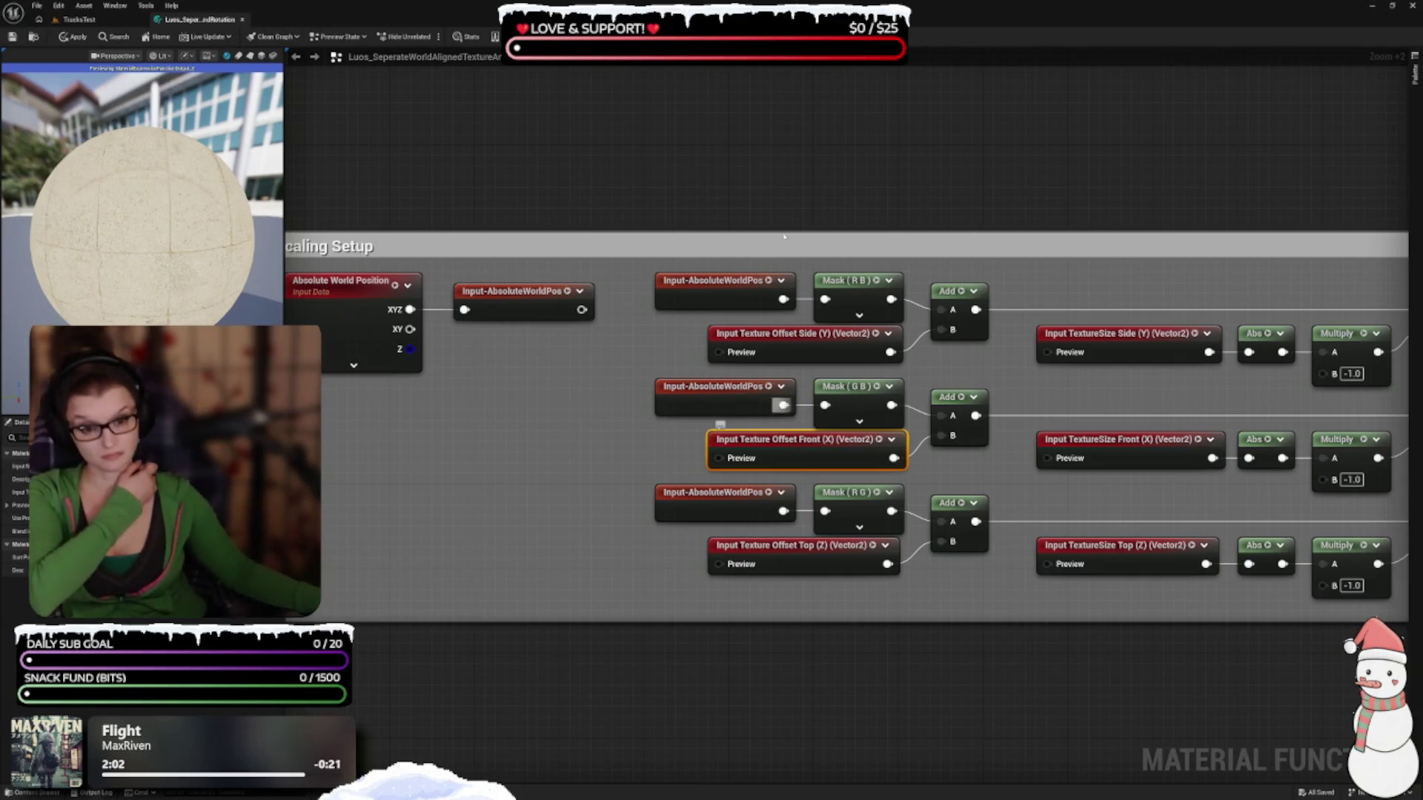
left_click(801, 335)
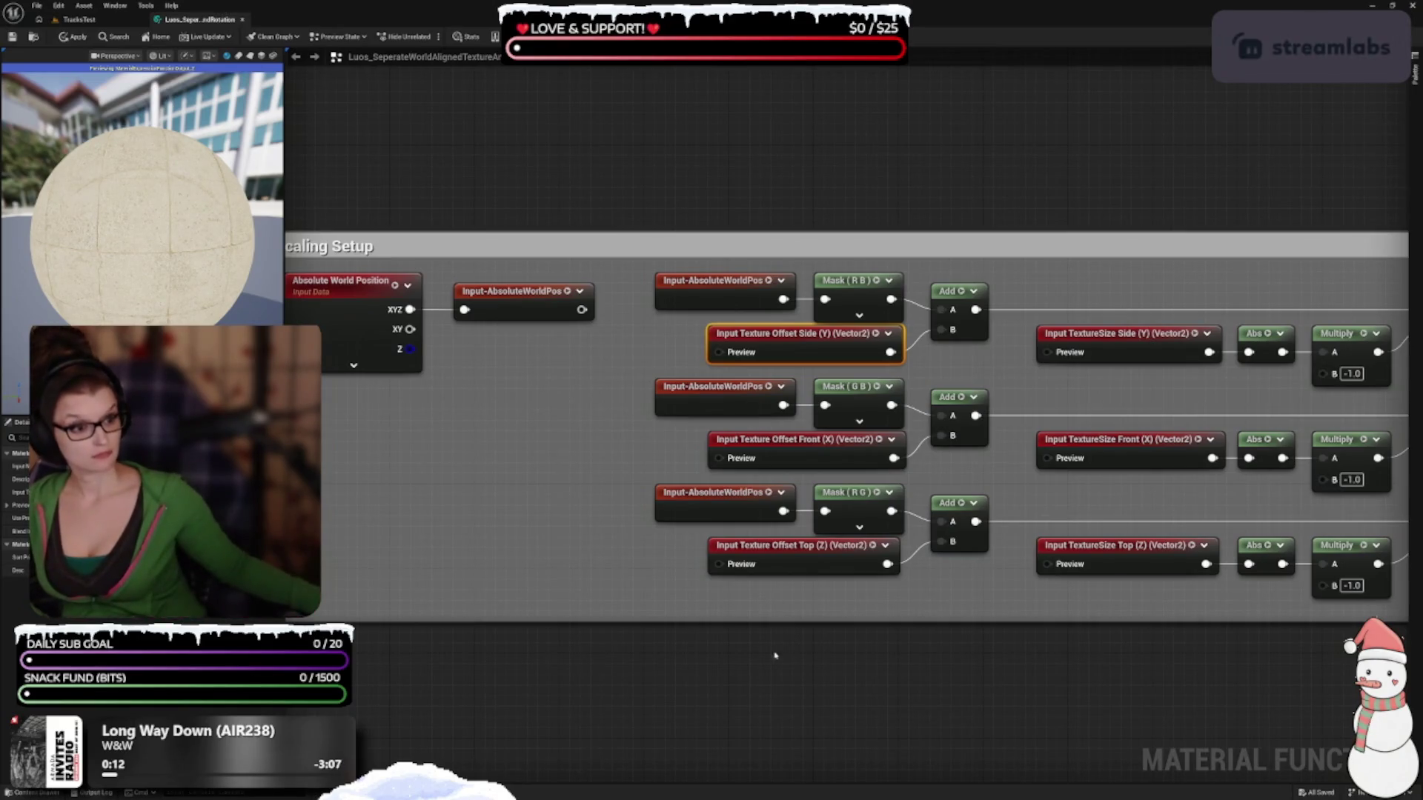
mouse_move(1007, 461)
left_mouse_down()
mouse_move(991, 457)
mouse_move(921, 518)
left_mouse_up()
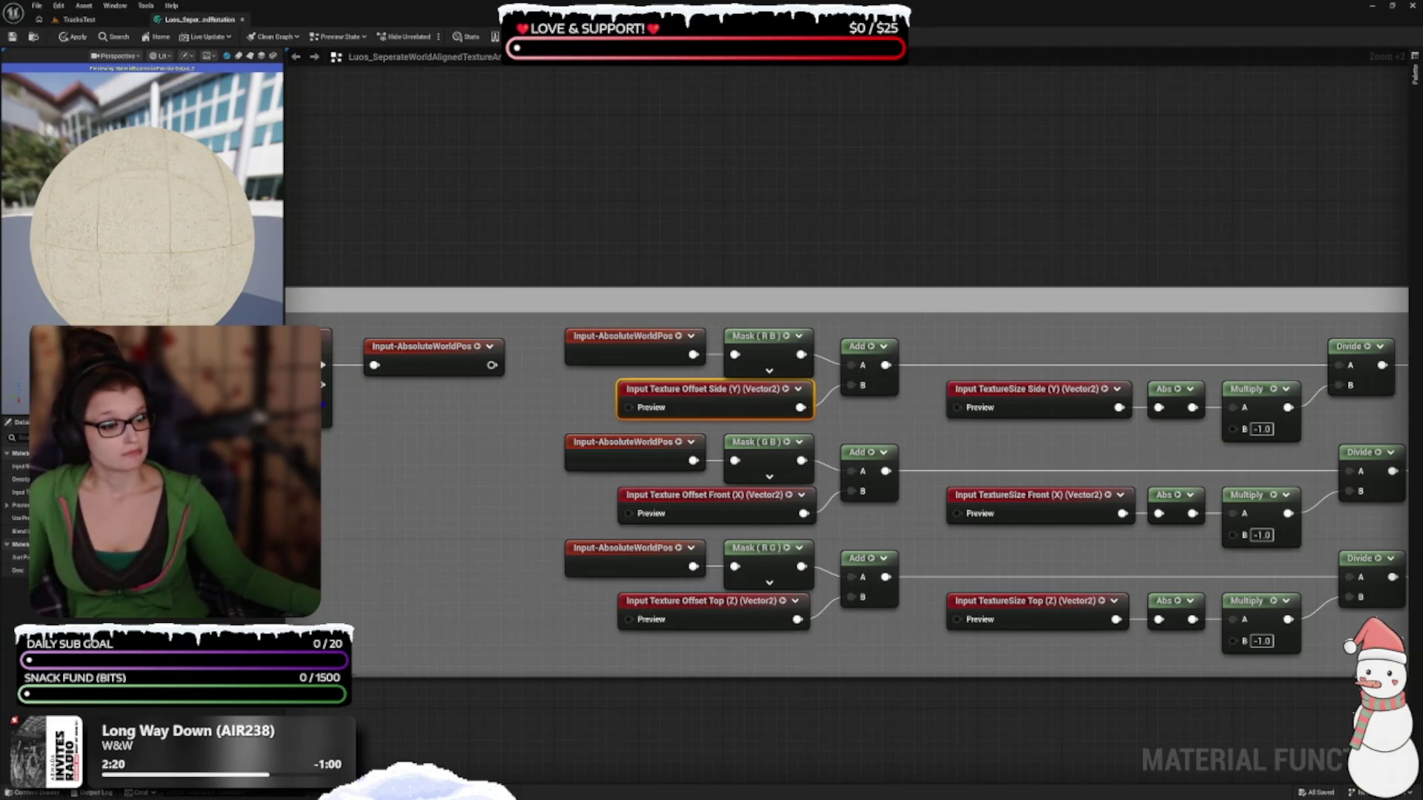
Bring the Scaling Setup chain into view and check previews of the side offset, Mask (R B) and top Add
left_click_drag(883, 386, 995, 390)
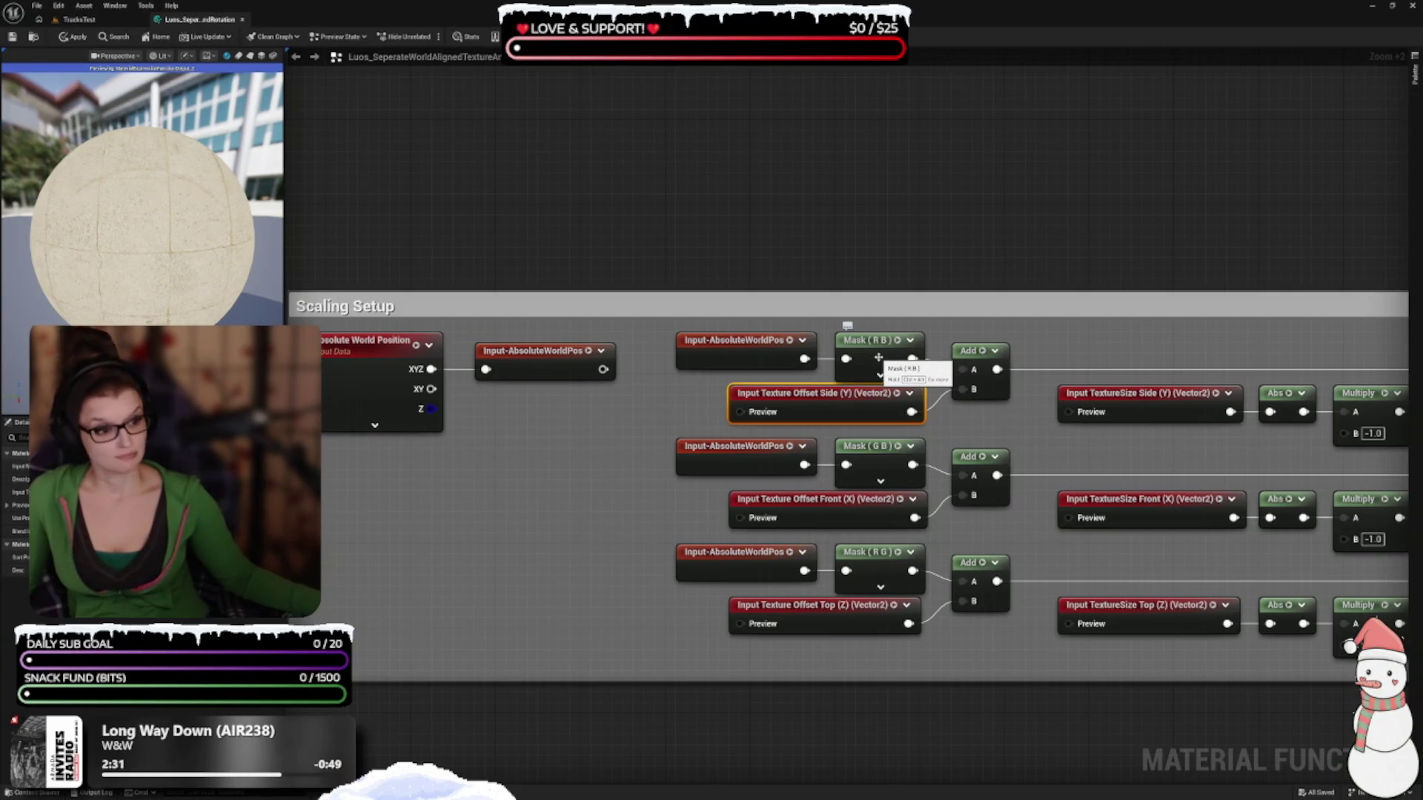
left_click_drag(1033, 276, 1032, 210)
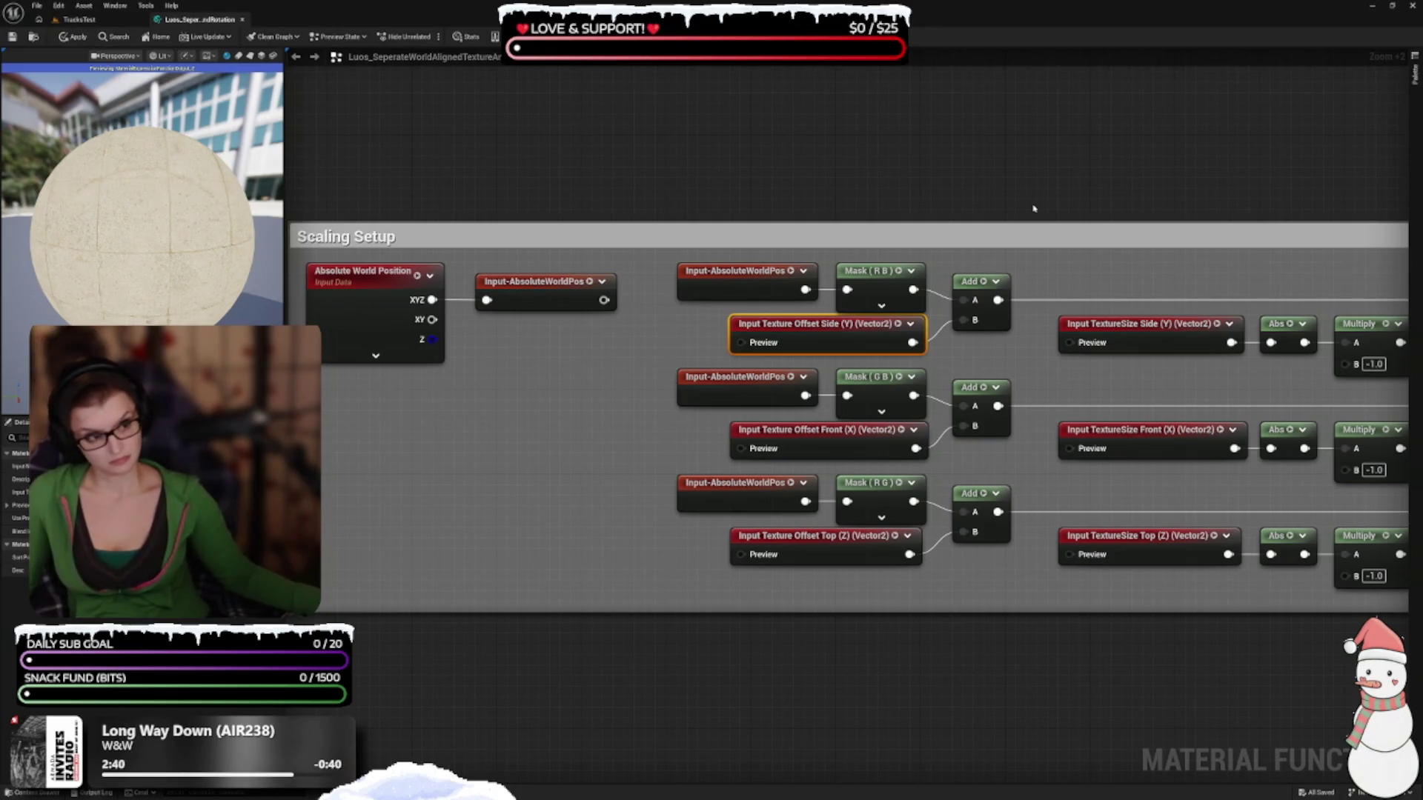
mouse_move(1034, 208)
left_mouse_down()
mouse_move(769, 180)
mouse_move(792, 181)
left_mouse_up()
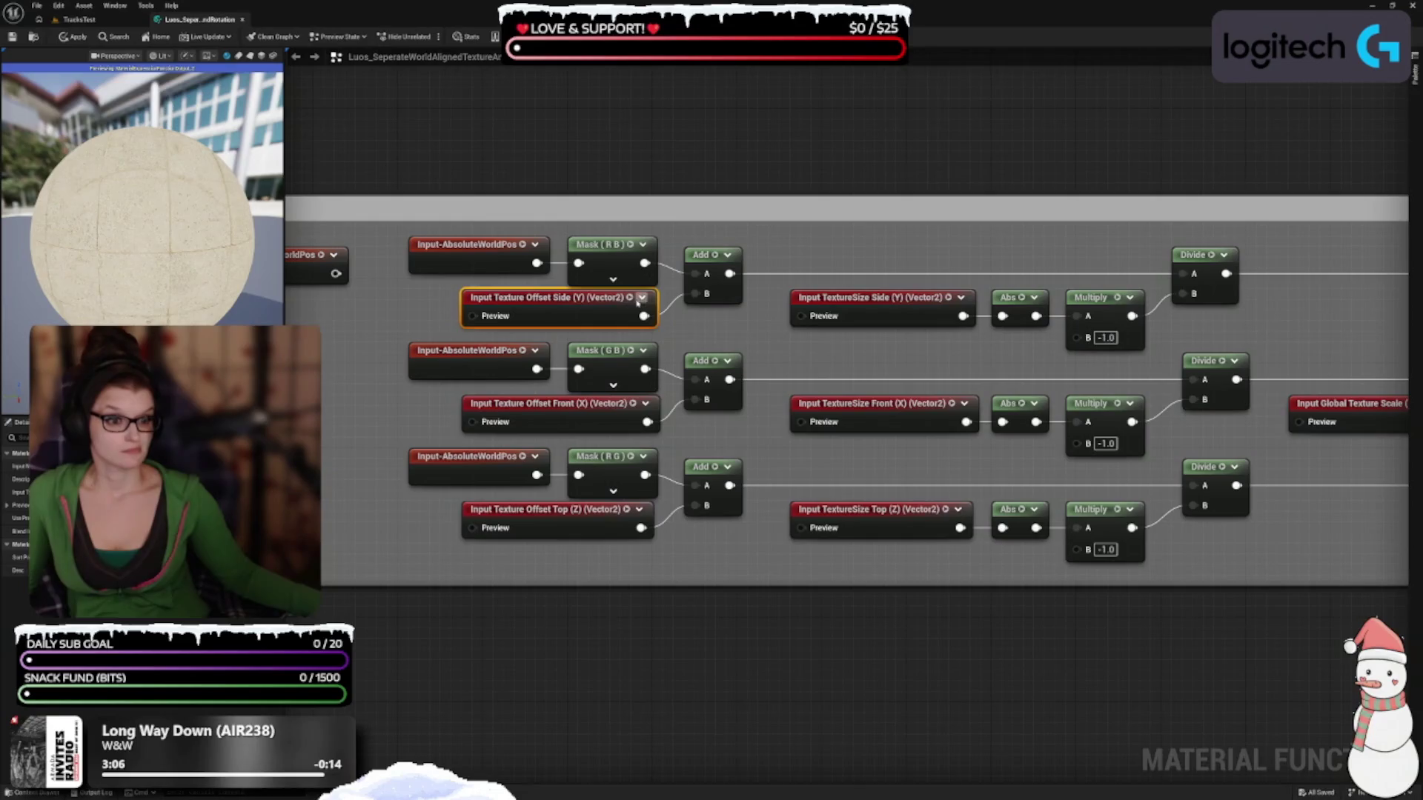
left_click(642, 297)
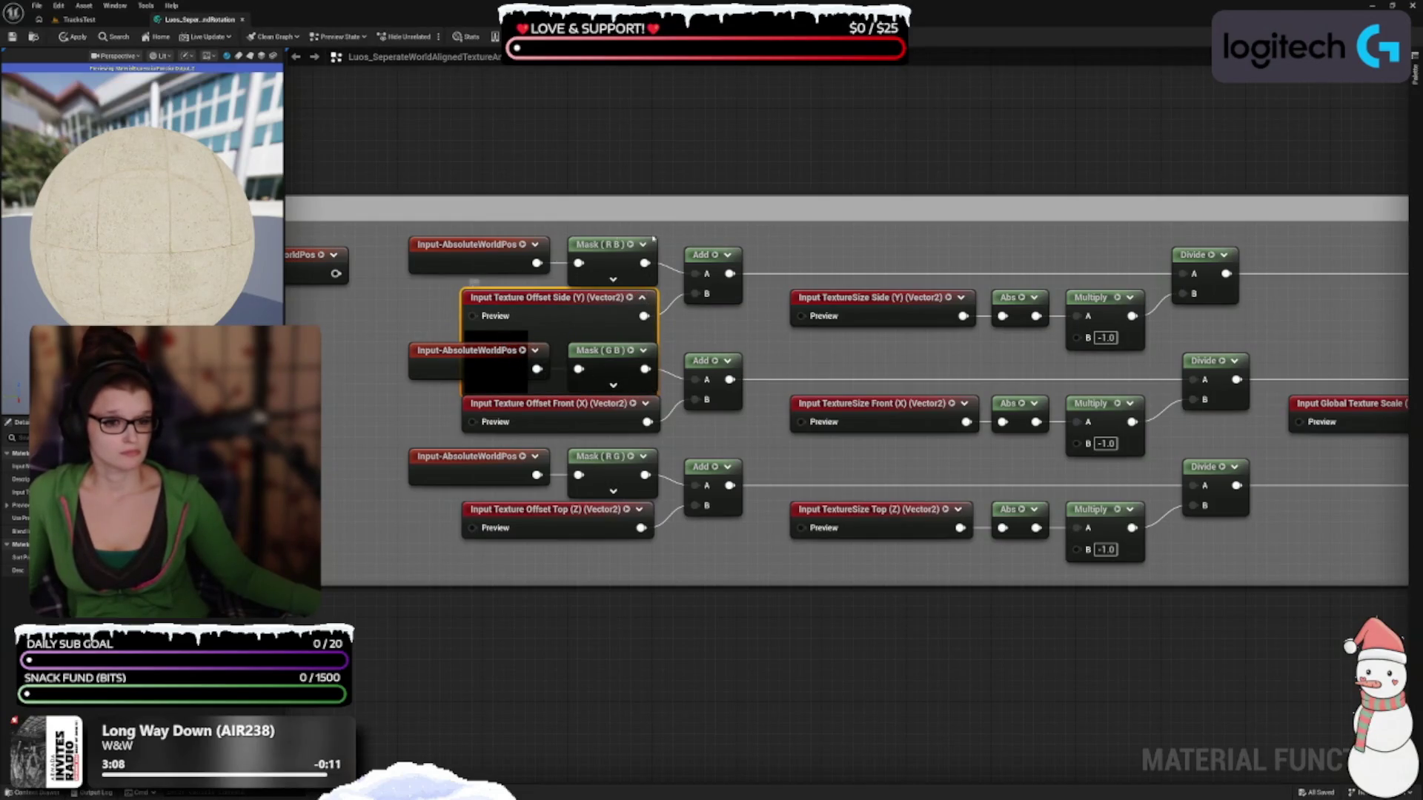
left_click(642, 297)
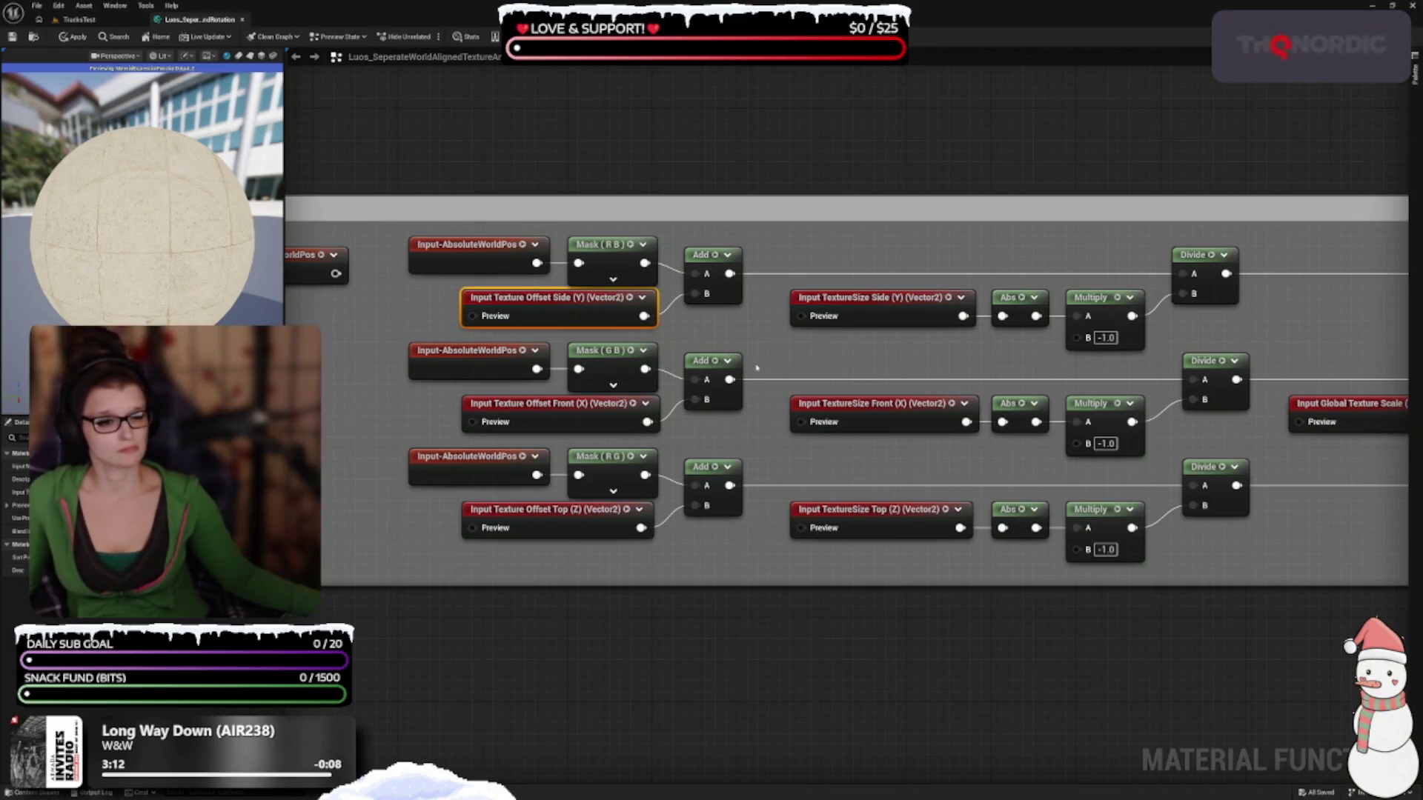
left_click(727, 254)
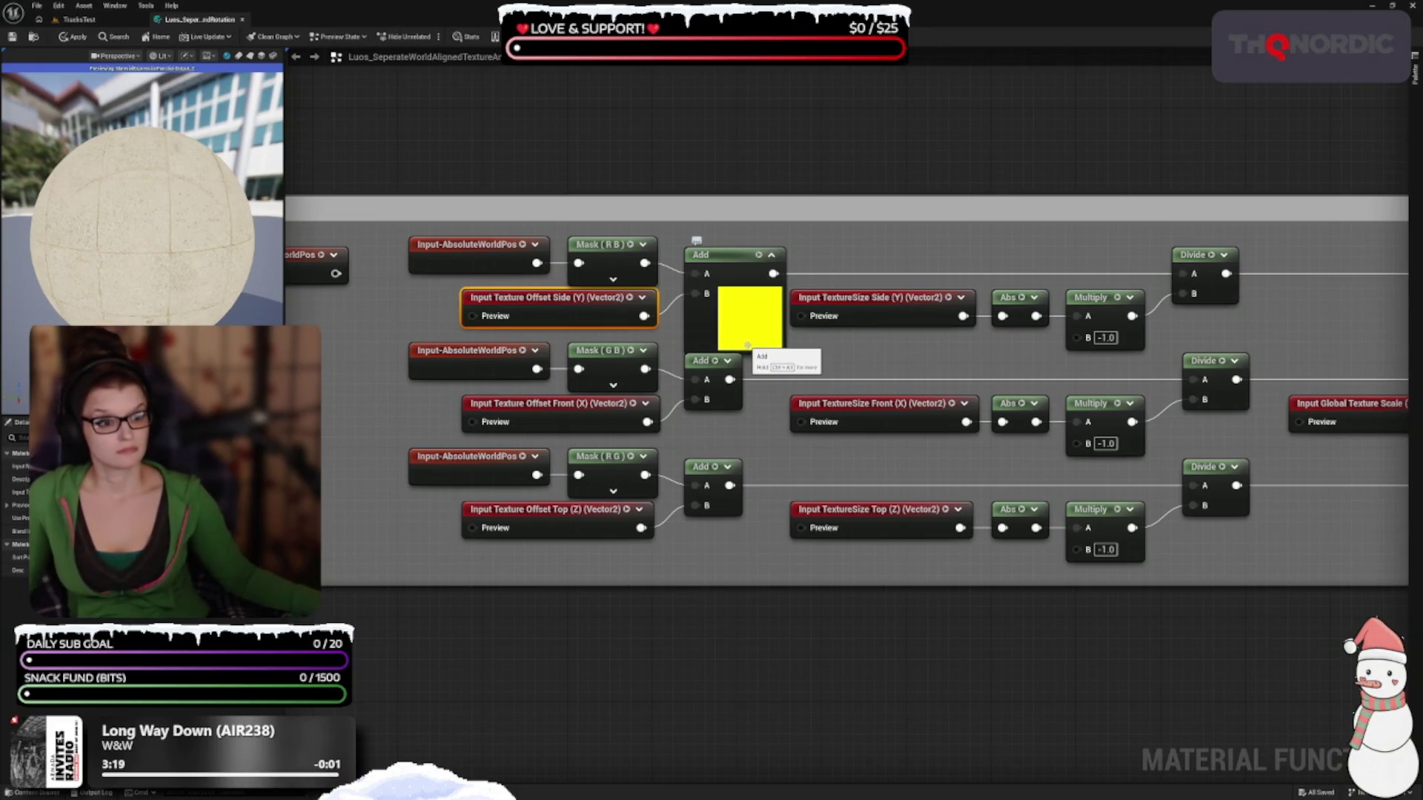
left_click(643, 245)
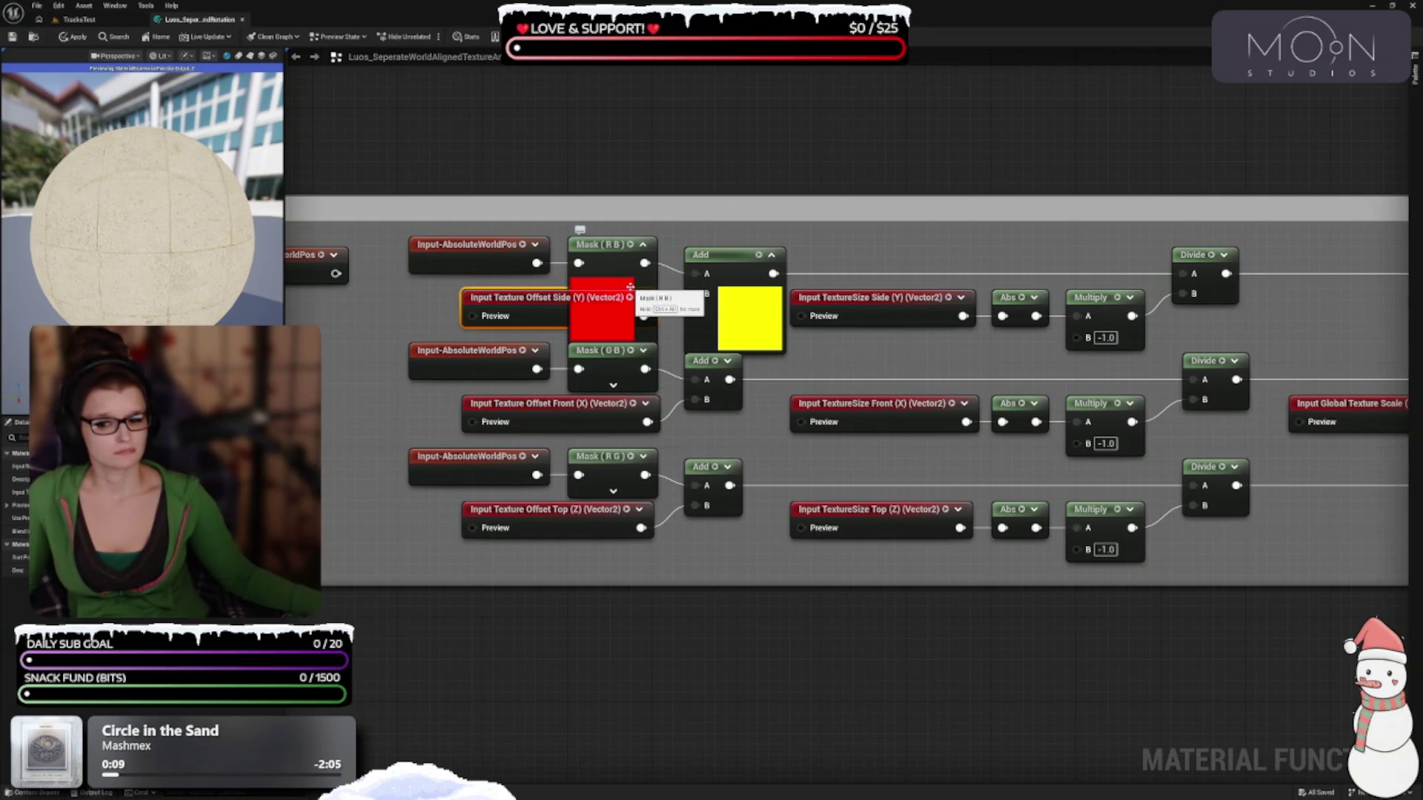
left_click(642, 245)
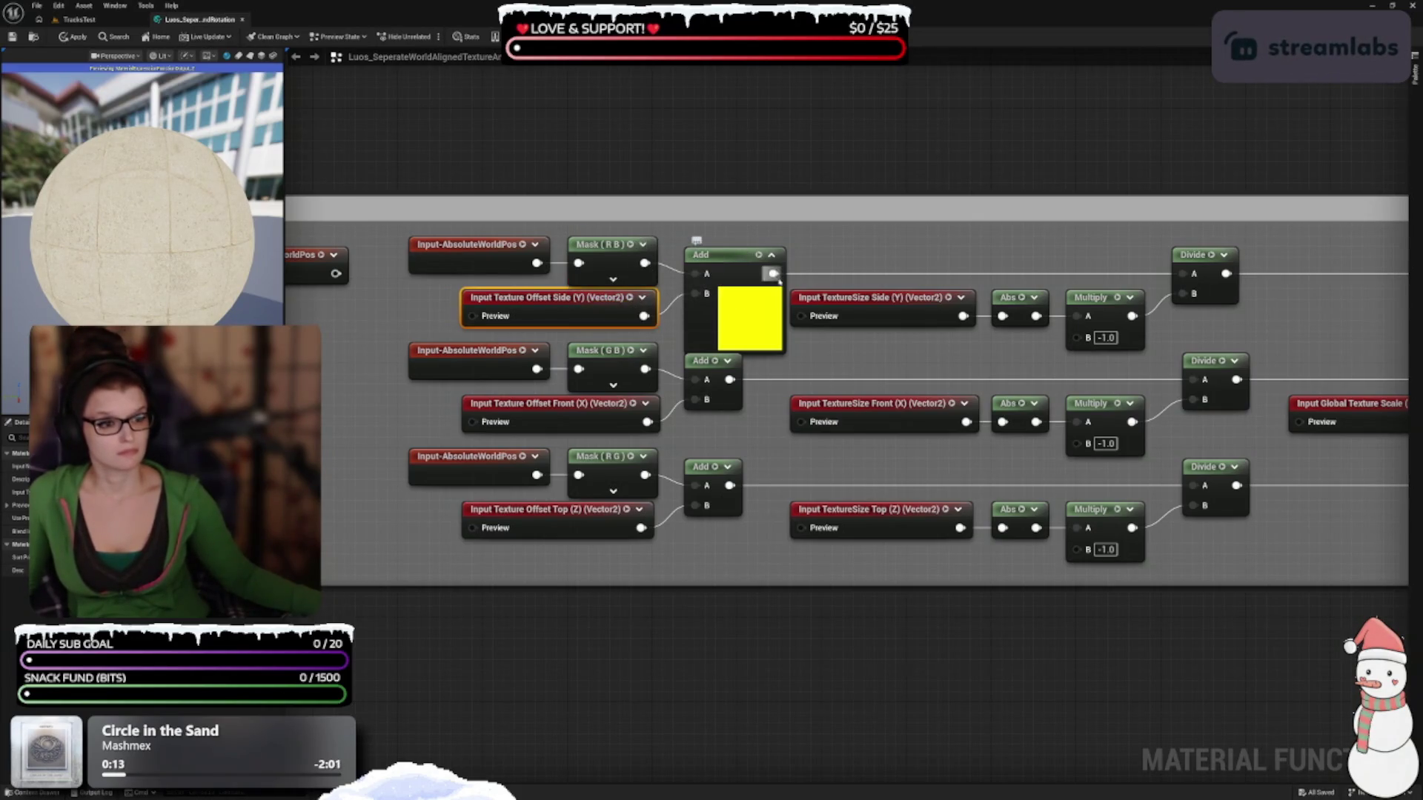
left_click(772, 256)
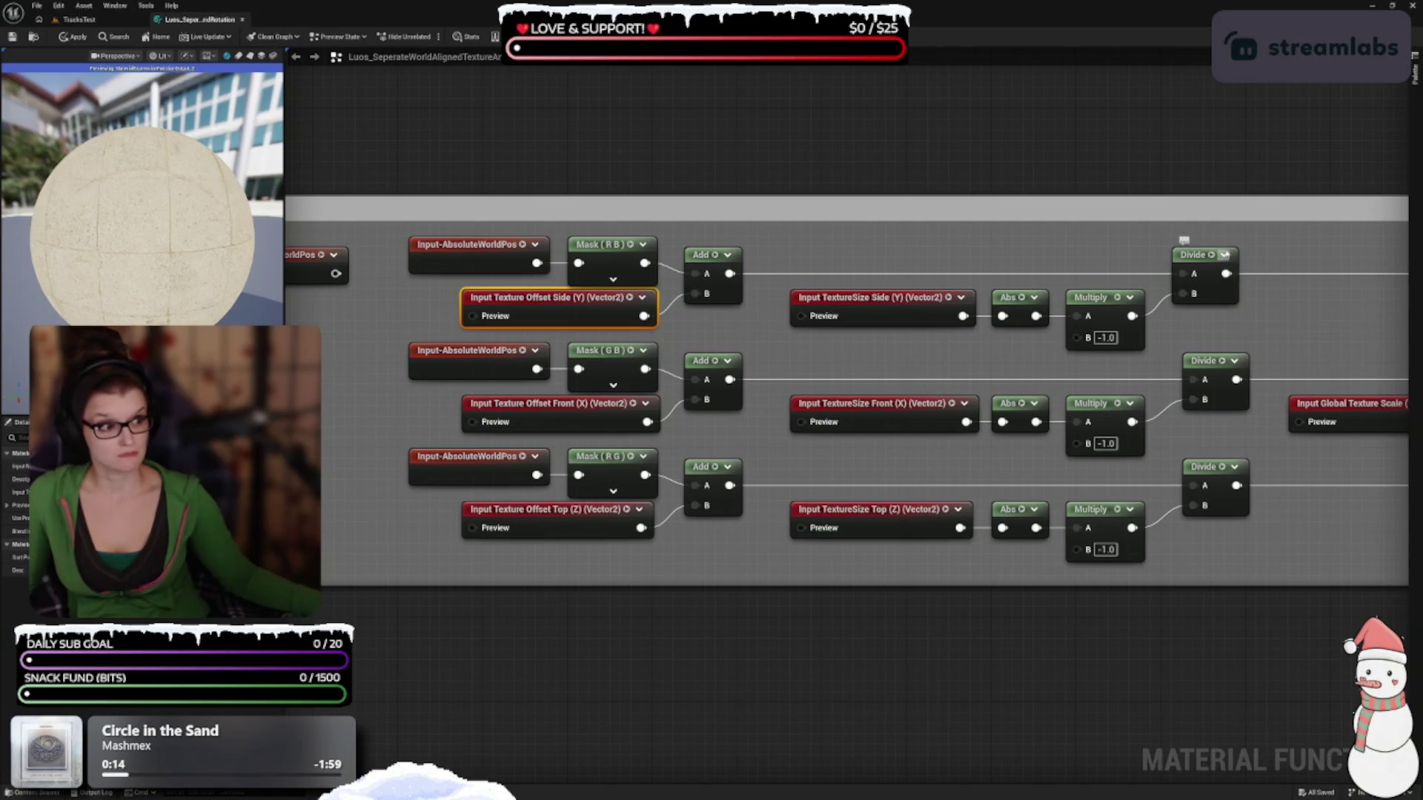
Check the top Divide preview, then collapse the top Multiply node's preview
left_click(1224, 254)
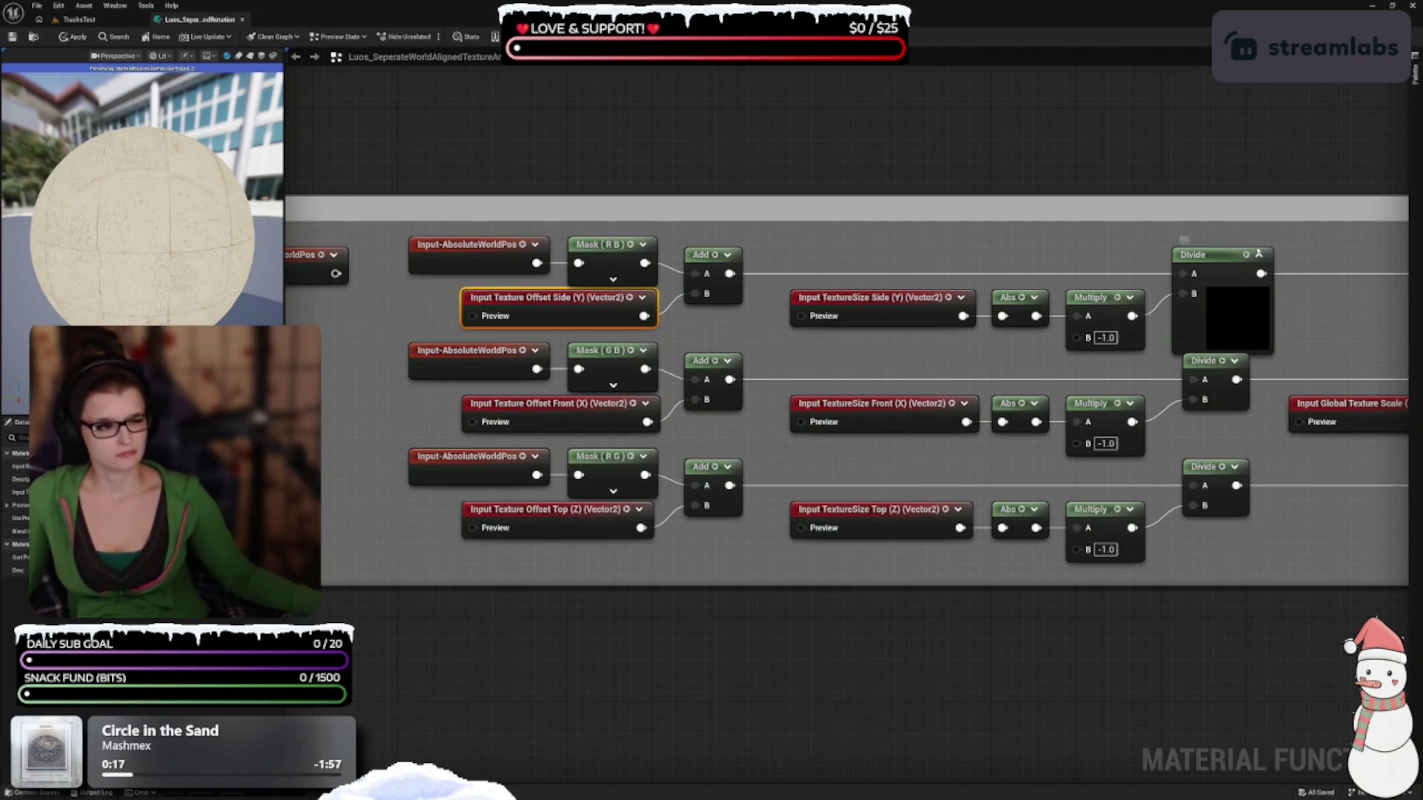
left_click(1225, 249)
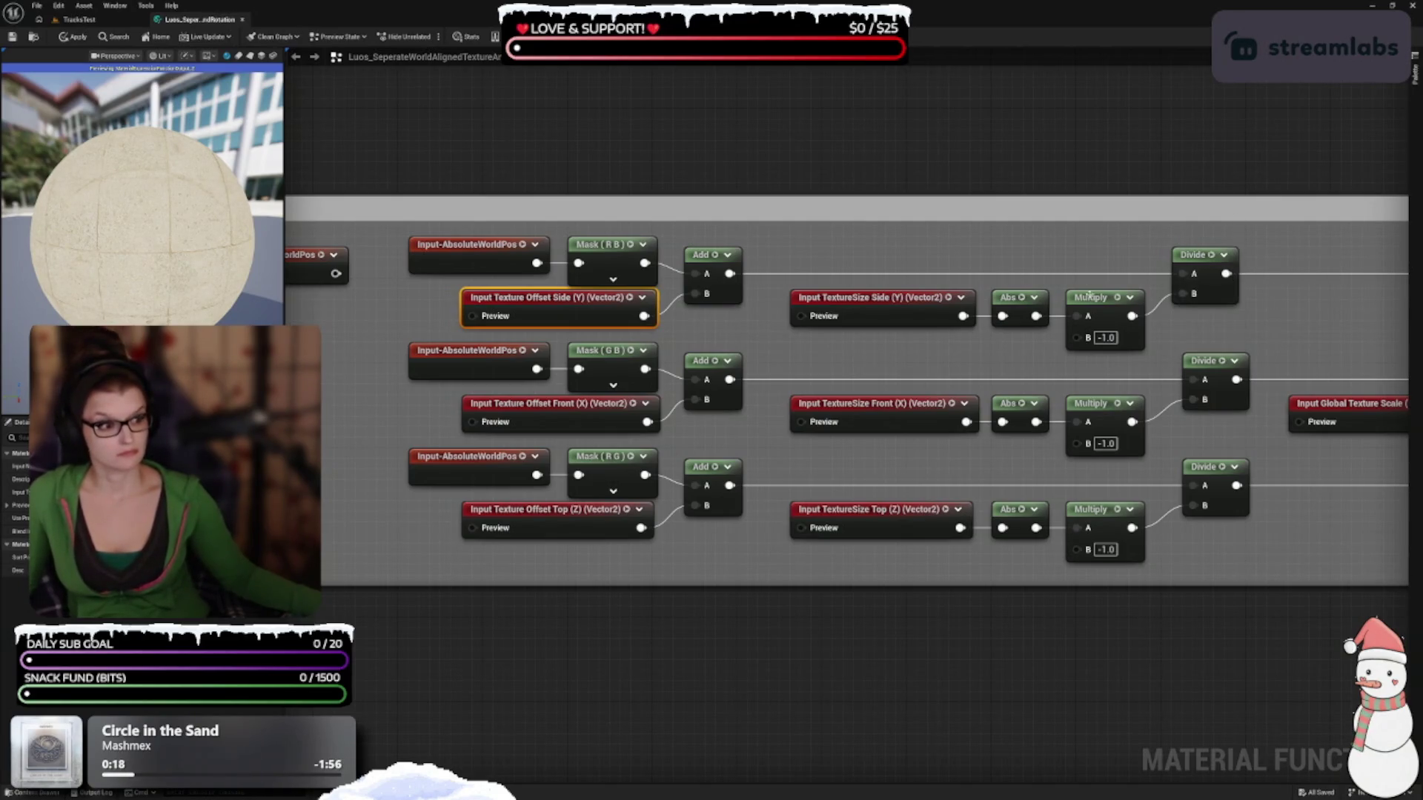
left_click(1129, 297)
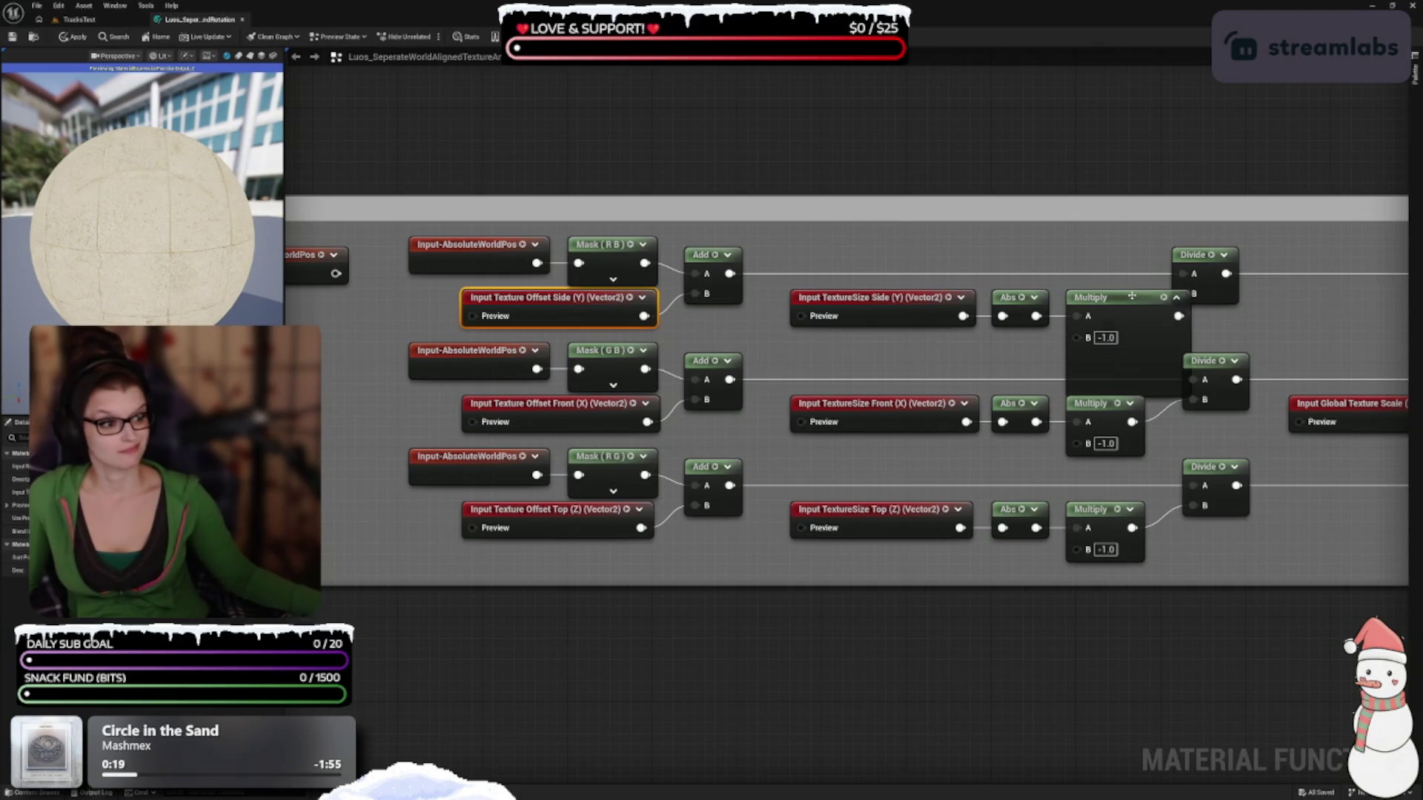
left_click(1176, 297)
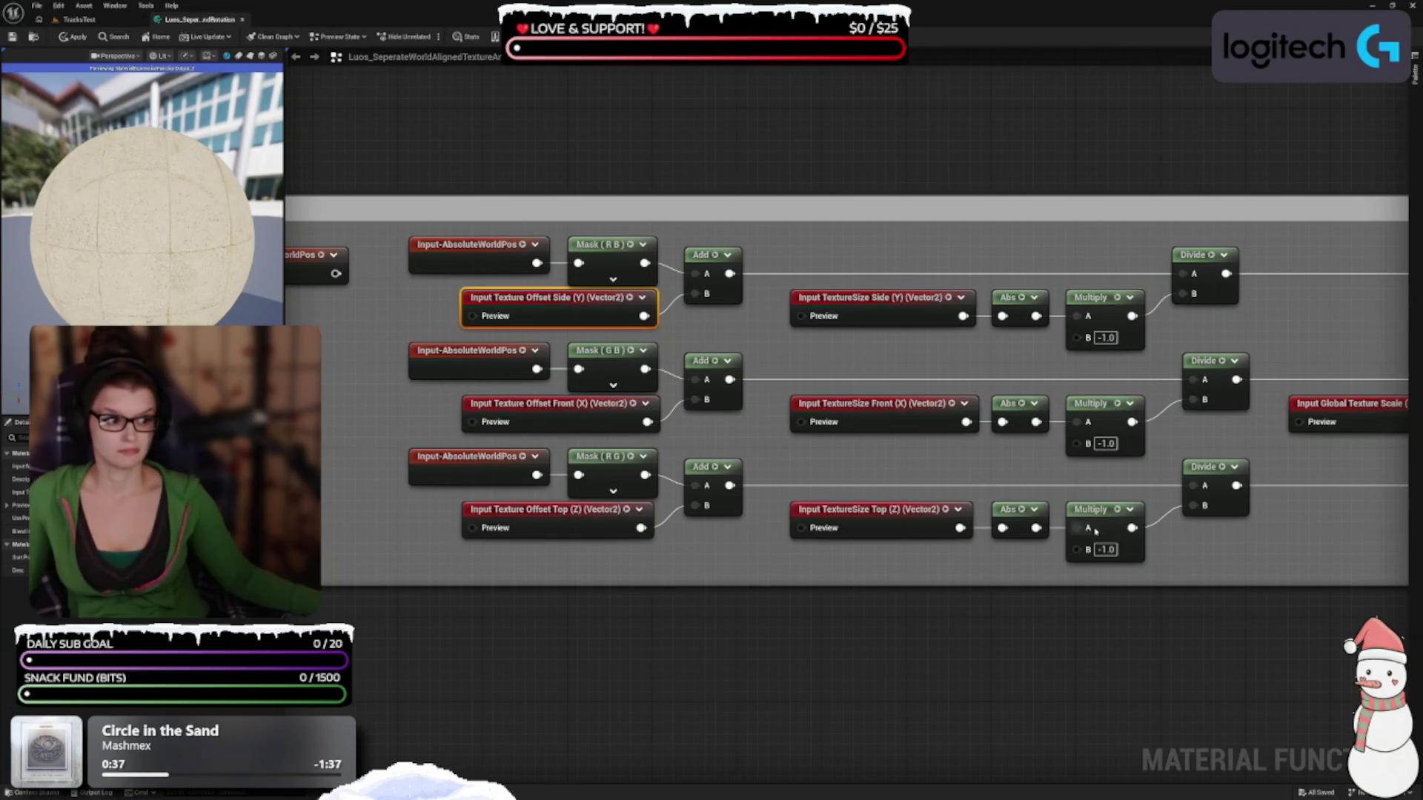
left_click_drag(1226, 519, 847, 474)
left_click_drag(1029, 669, 936, 647)
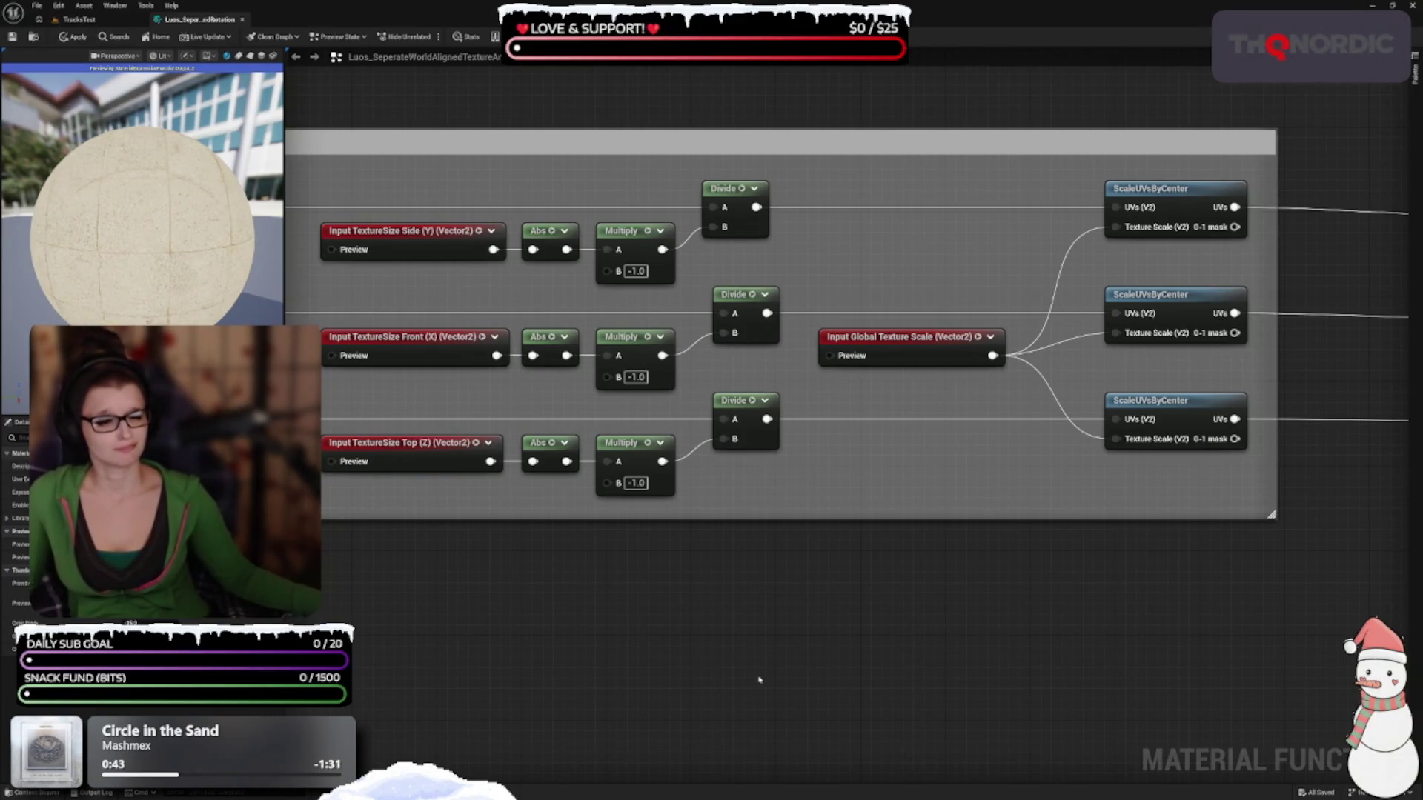
mouse_move(764, 670)
left_mouse_down()
mouse_move(1115, 613)
mouse_move(886, 689)
mouse_move(829, 646)
mouse_move(814, 684)
left_mouse_up()
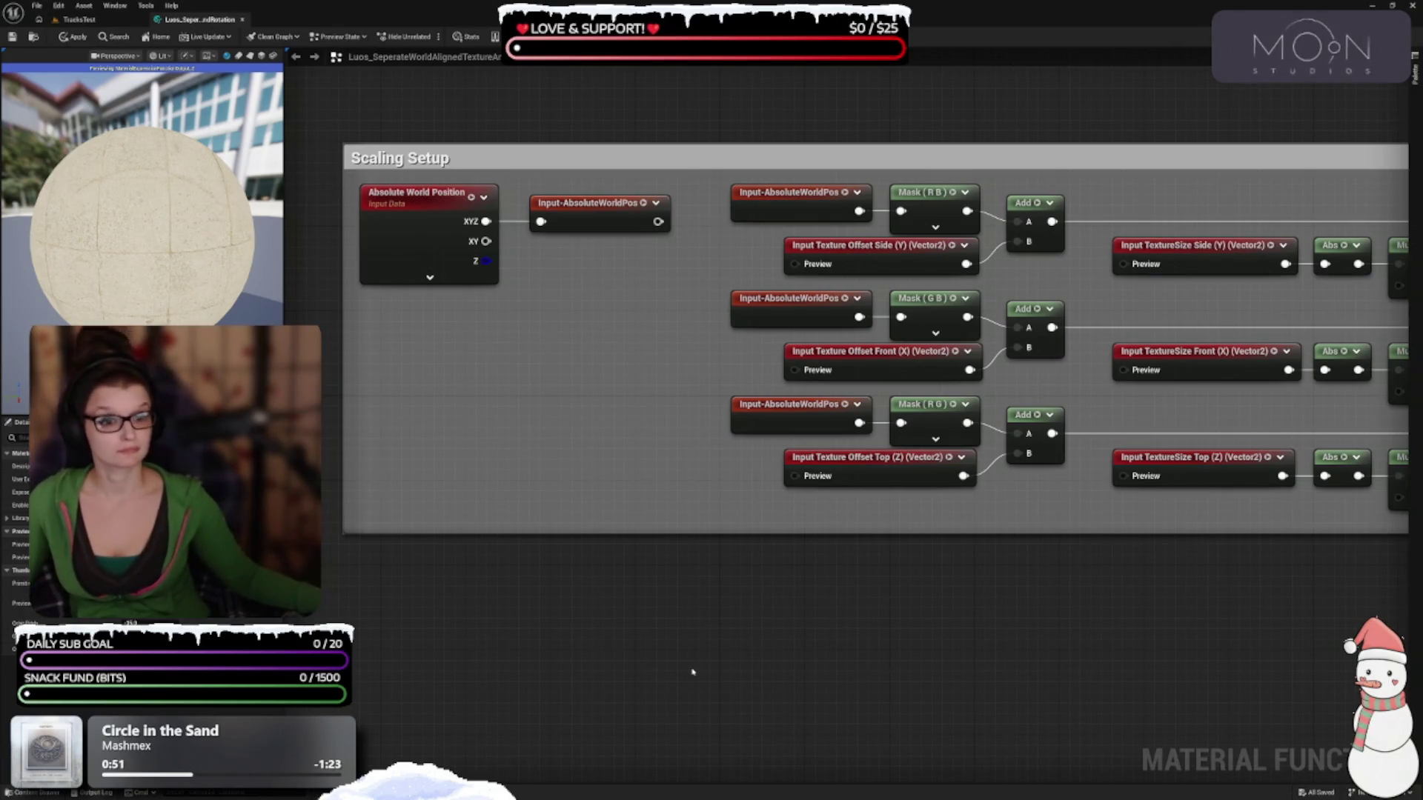
left_click(429, 277)
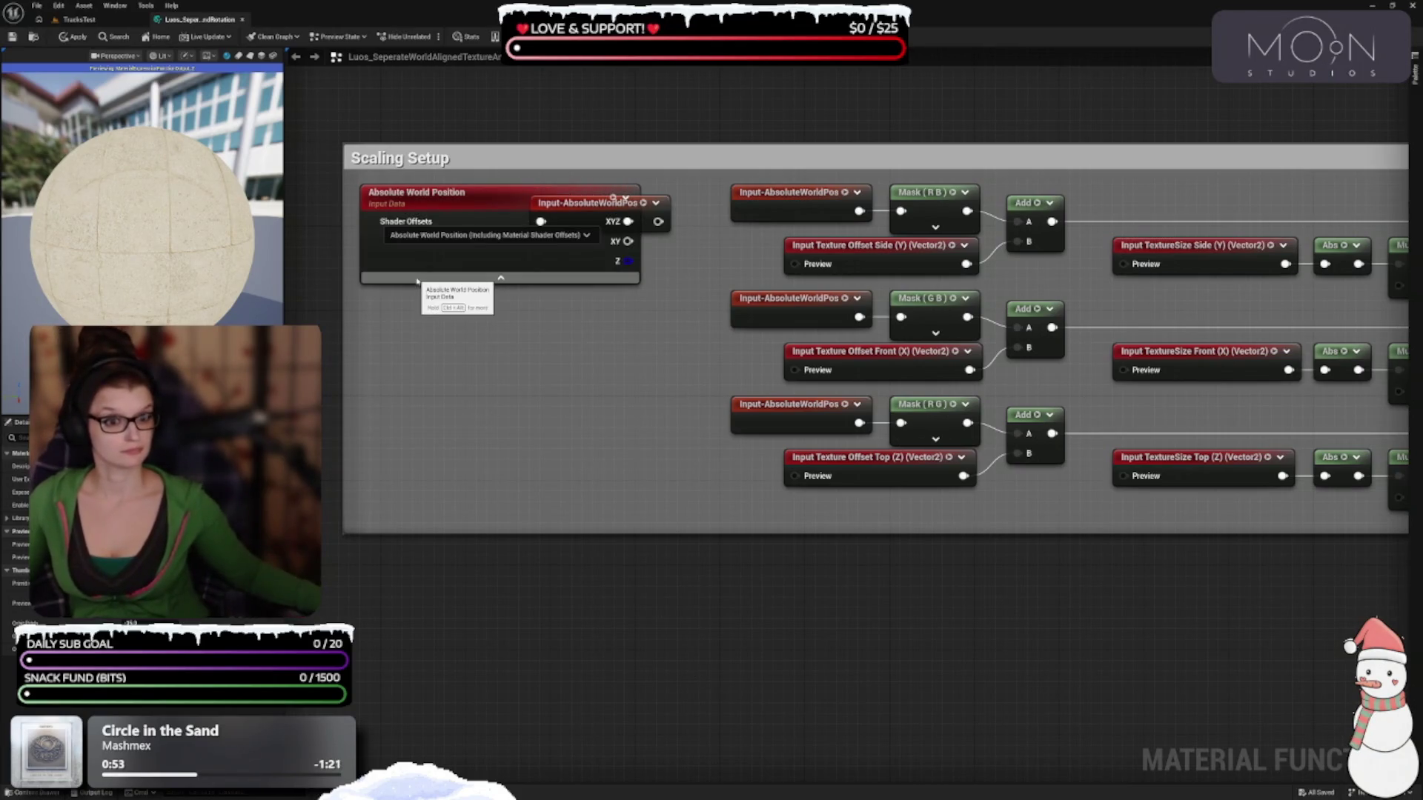
left_click(501, 277)
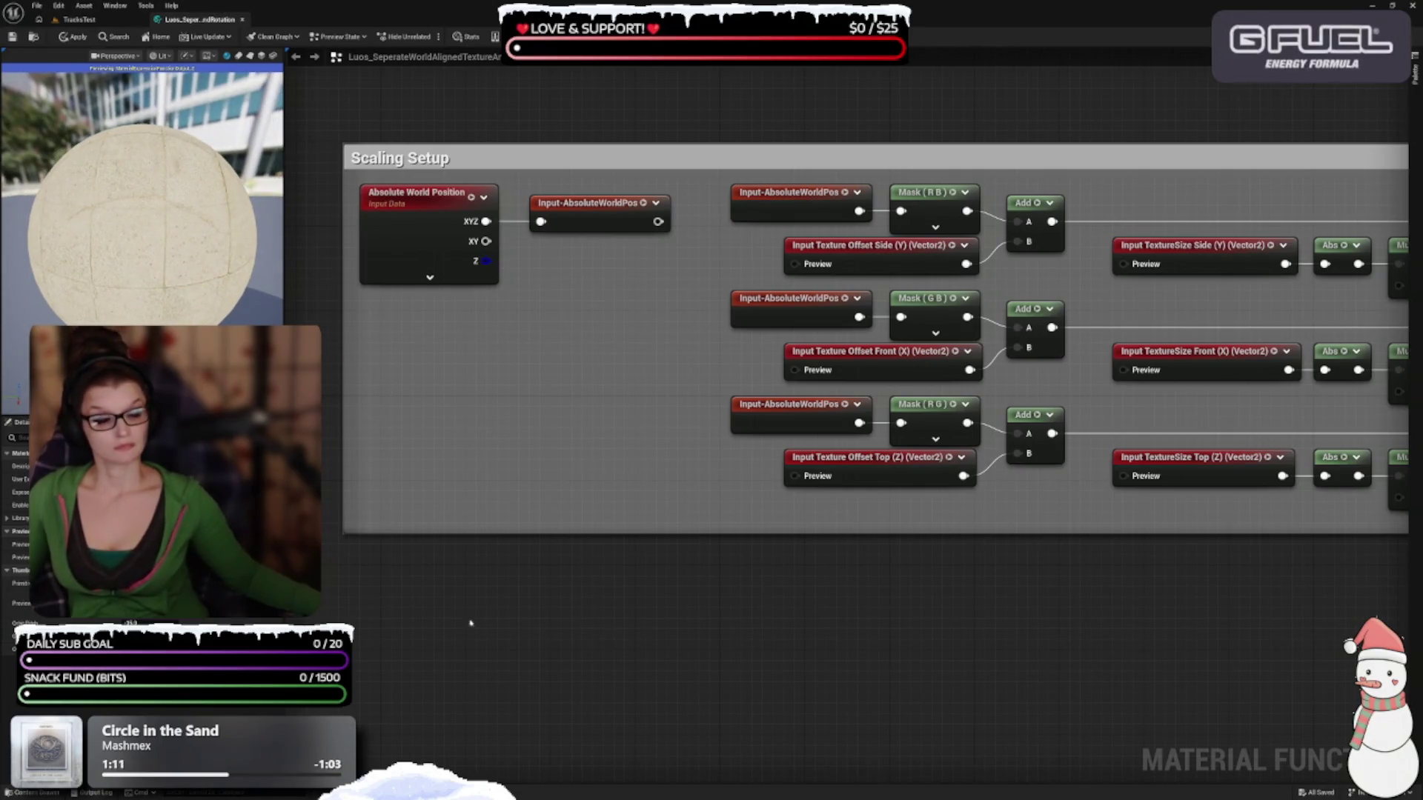
Survey the function graph's VNormal World Location, ScaleUVsByCenter and offset-and-size chains
scroll(441, 651, "down", 6)
scroll(441, 608, "up", 2)
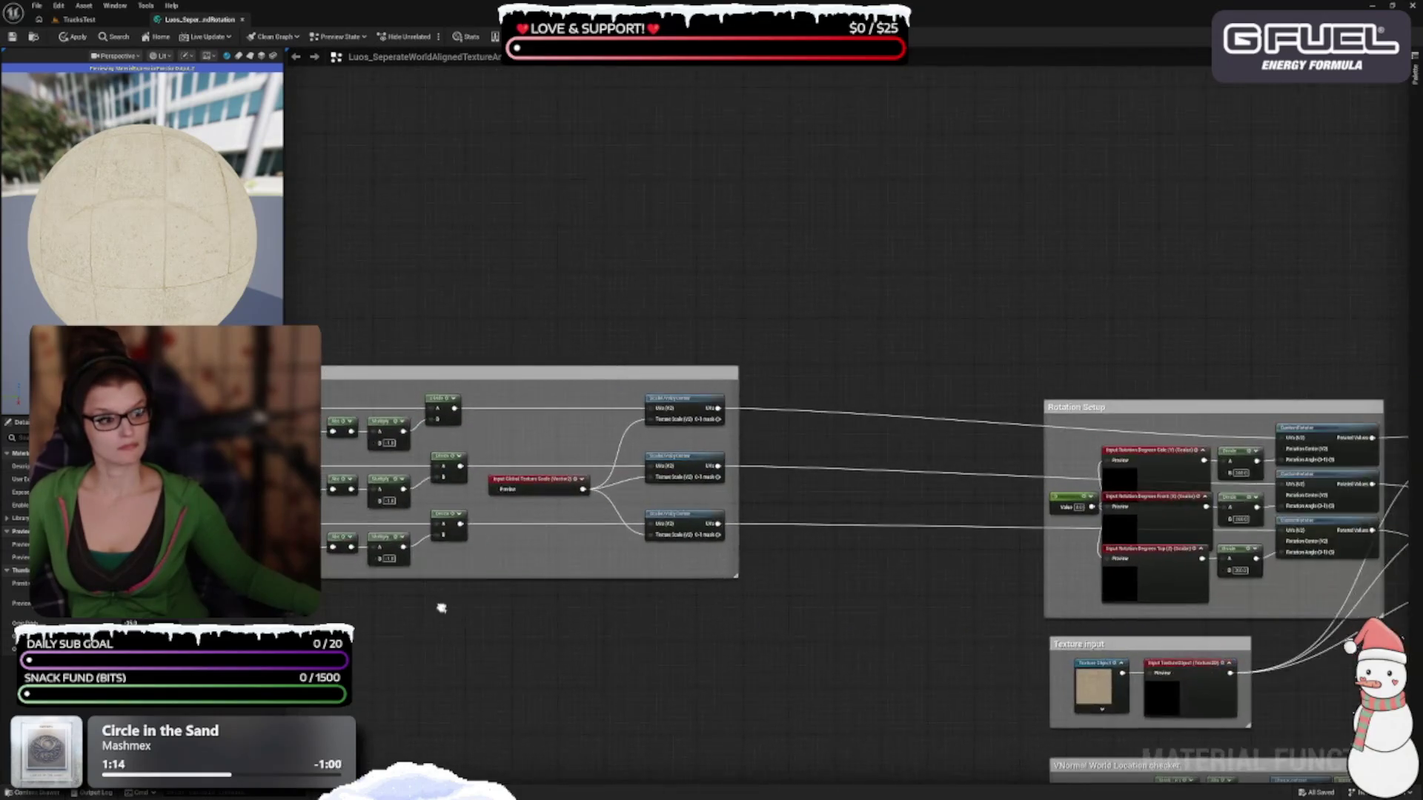
scroll(988, 588, "up", 2)
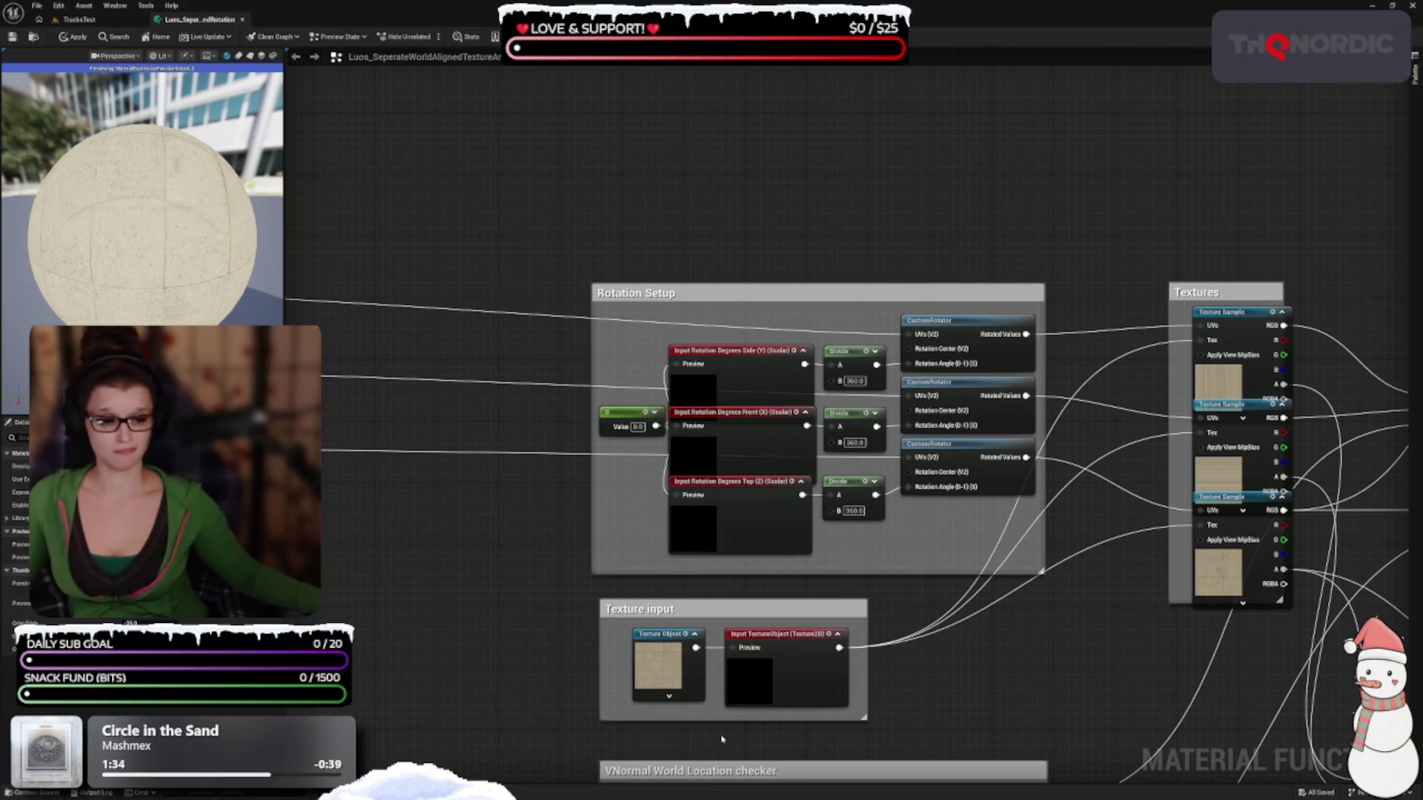
left_click_drag(525, 743, 500, 528)
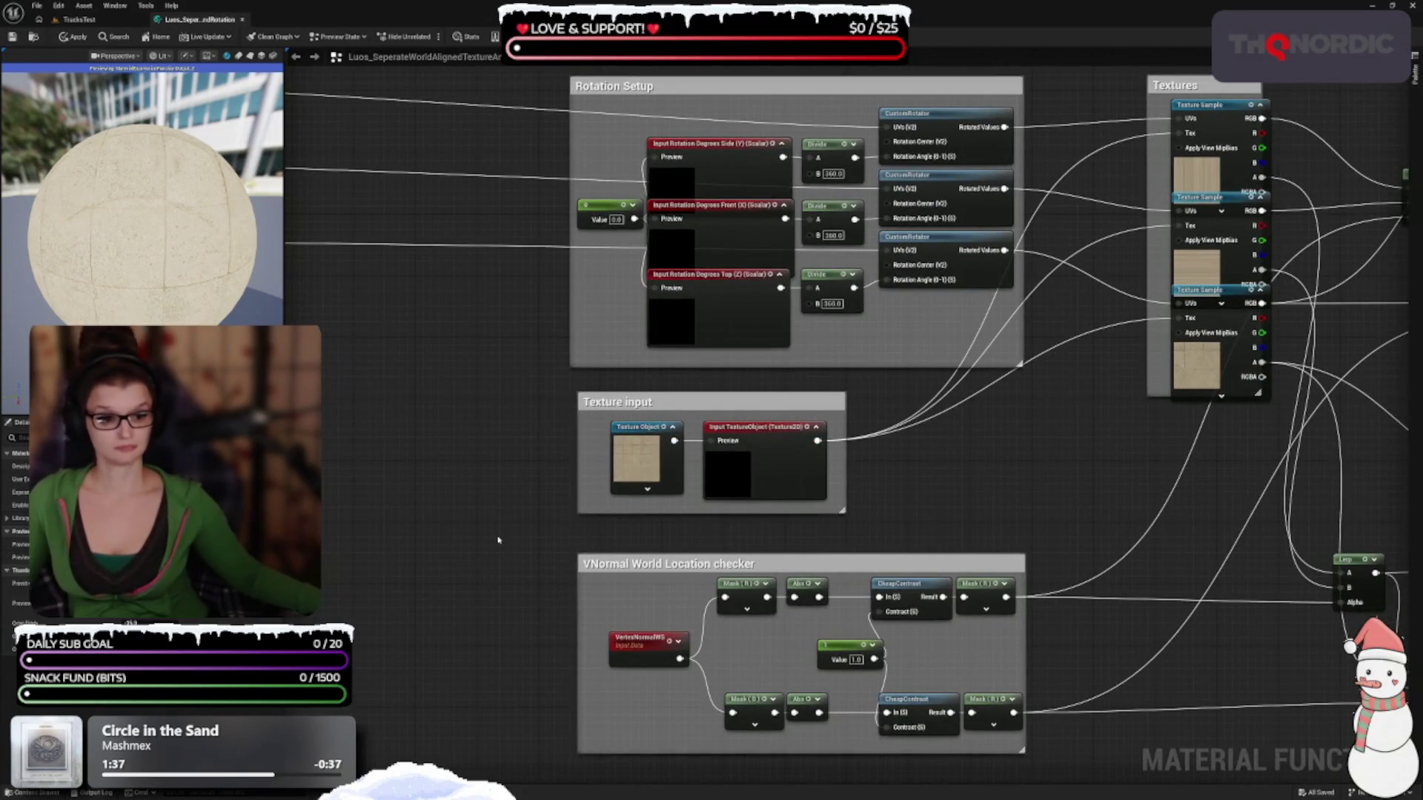
mouse_move(547, 467)
left_mouse_down()
mouse_move(1001, 415)
mouse_move(725, 443)
left_mouse_up()
mouse_move(642, 524)
left_mouse_down()
mouse_move(740, 426)
mouse_move(1025, 514)
mouse_move(1295, 566)
left_mouse_up()
Apply the material function changes and return to the TracksTest level
scroll(1295, 565, "down", 2)
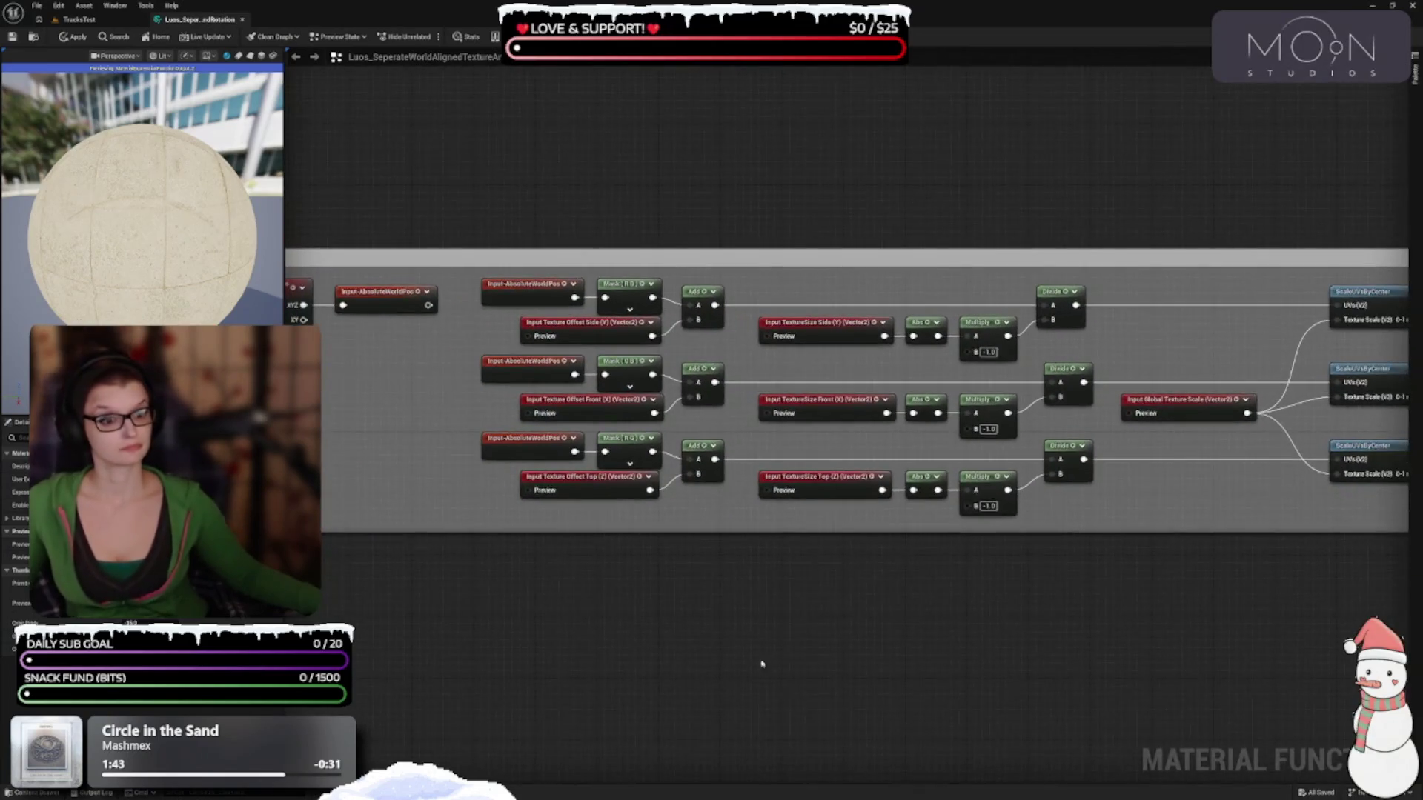
scroll(851, 585, "up", 2)
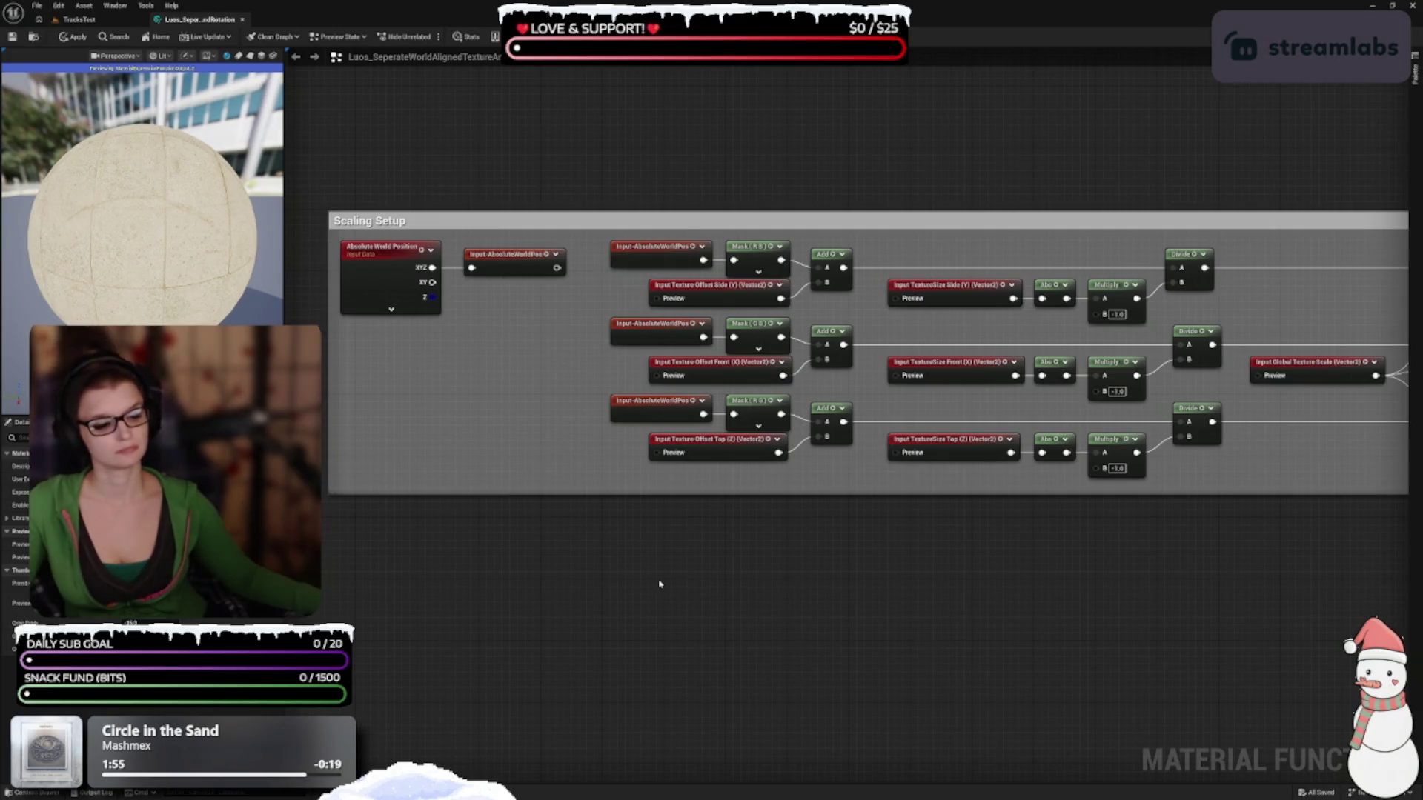
left_click(12, 37)
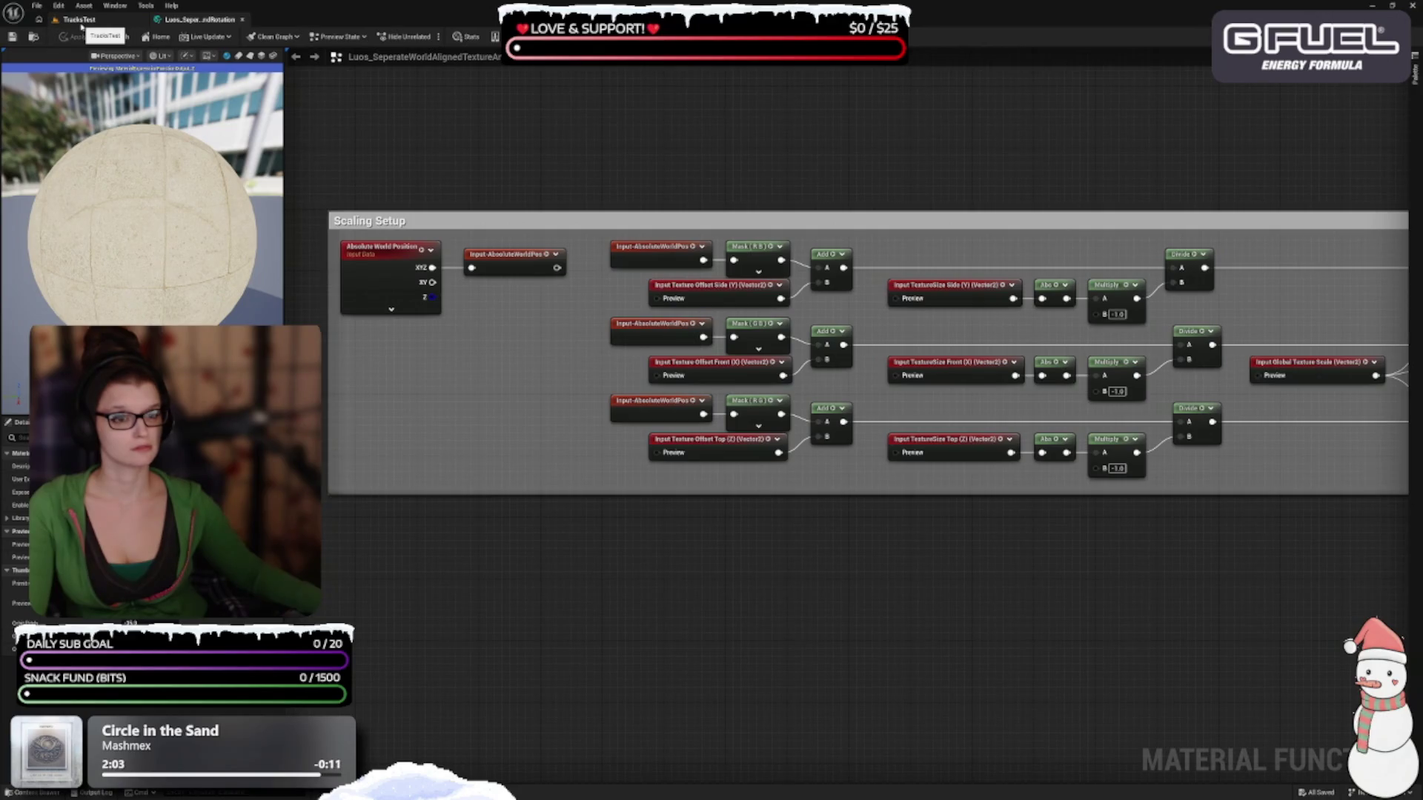
left_click(80, 21)
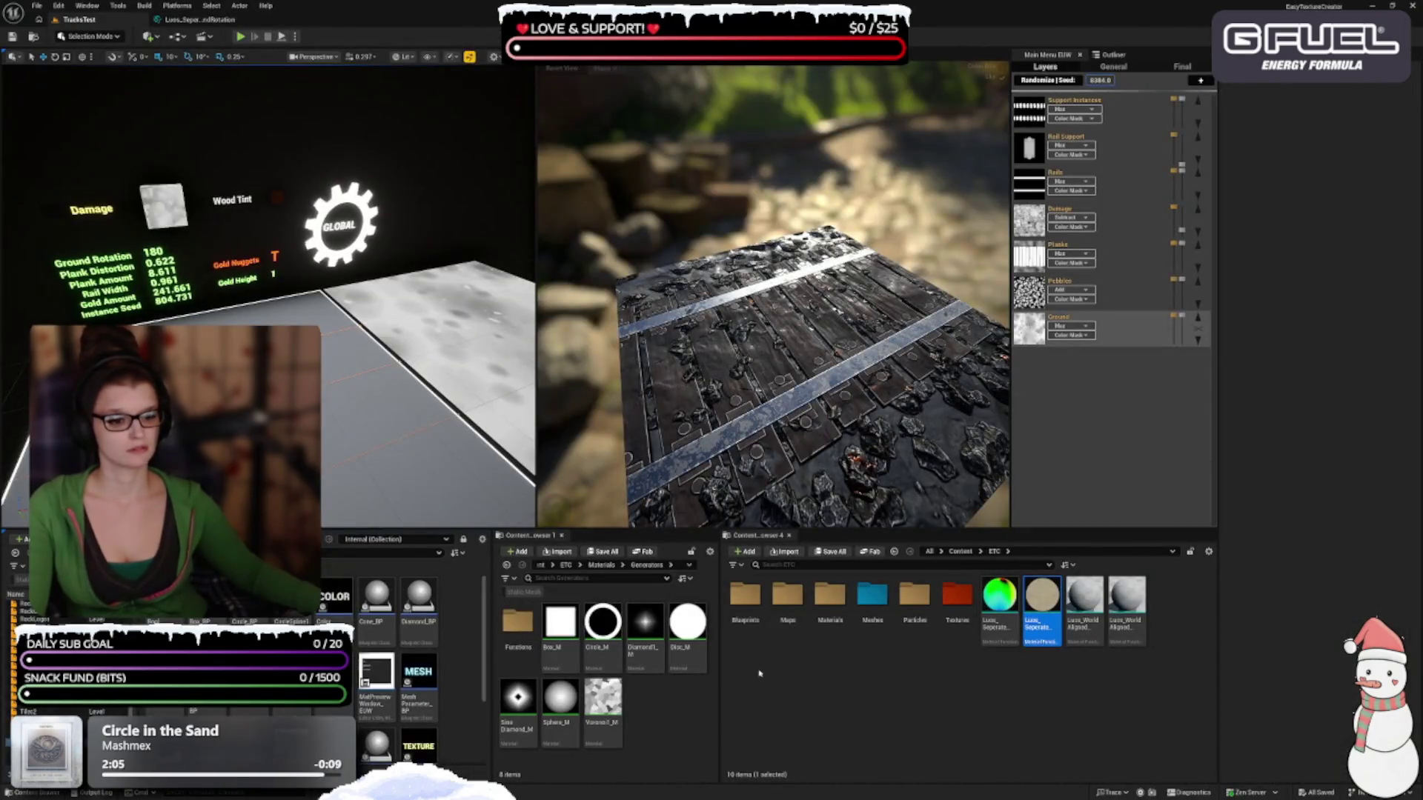
Open Disc_M and add the Luos_SeperateWorldAlignedTextureAndRotation function node via a 'luos' search
double_click(675, 647)
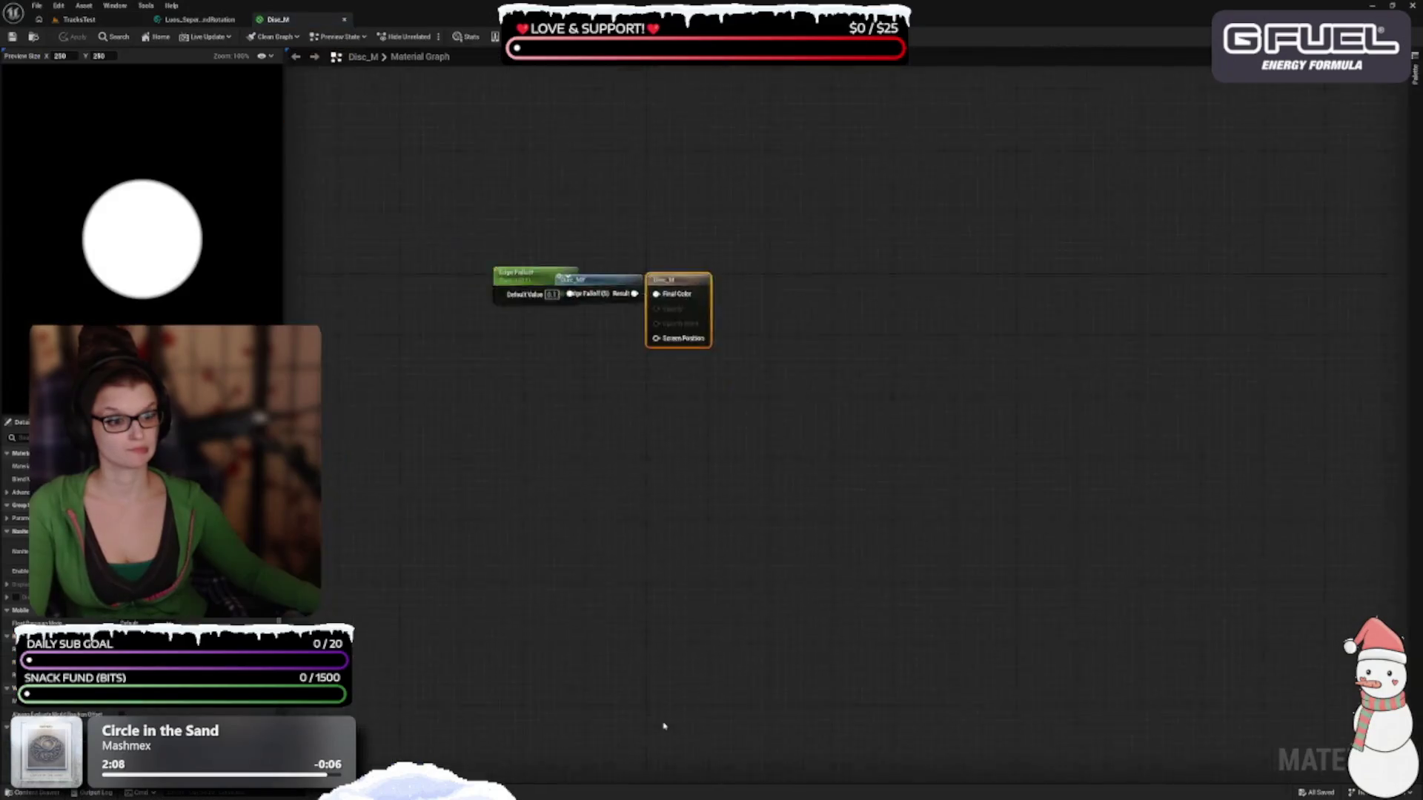
right_click(553, 544)
type("luos")
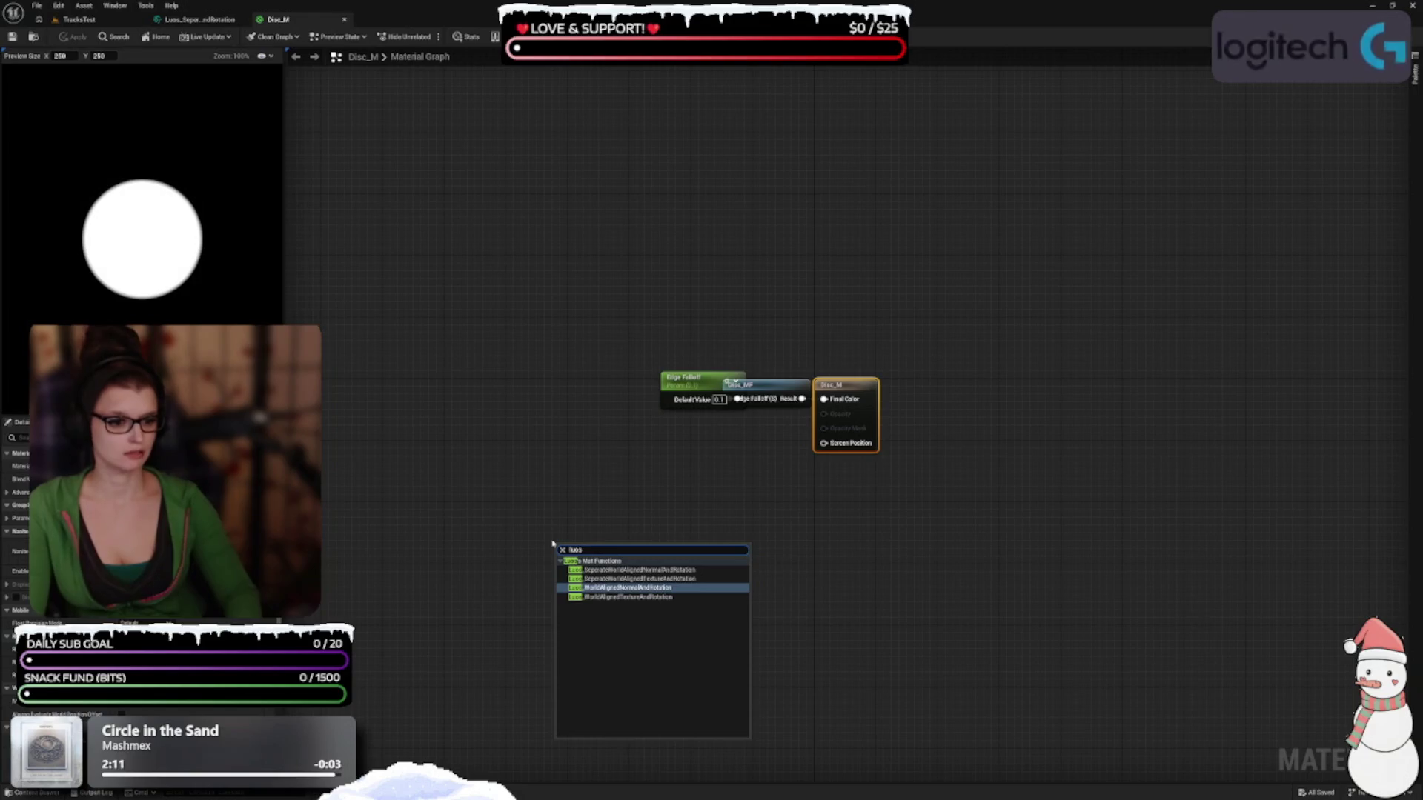
key("Up")
key("Return")
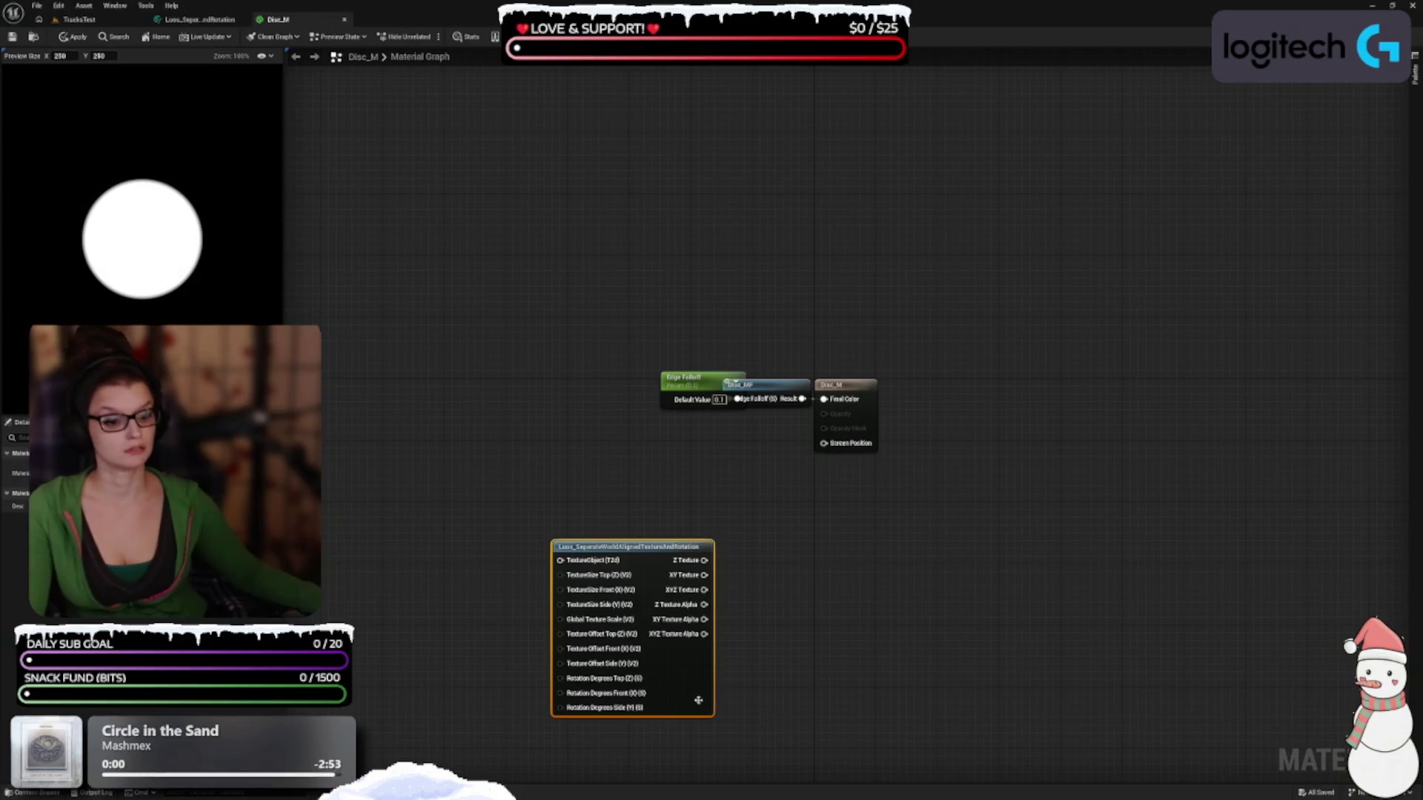
Move the Luos function node up beside Edge Falloff and read its input pin tooltips
left_click_drag(691, 715, 671, 603)
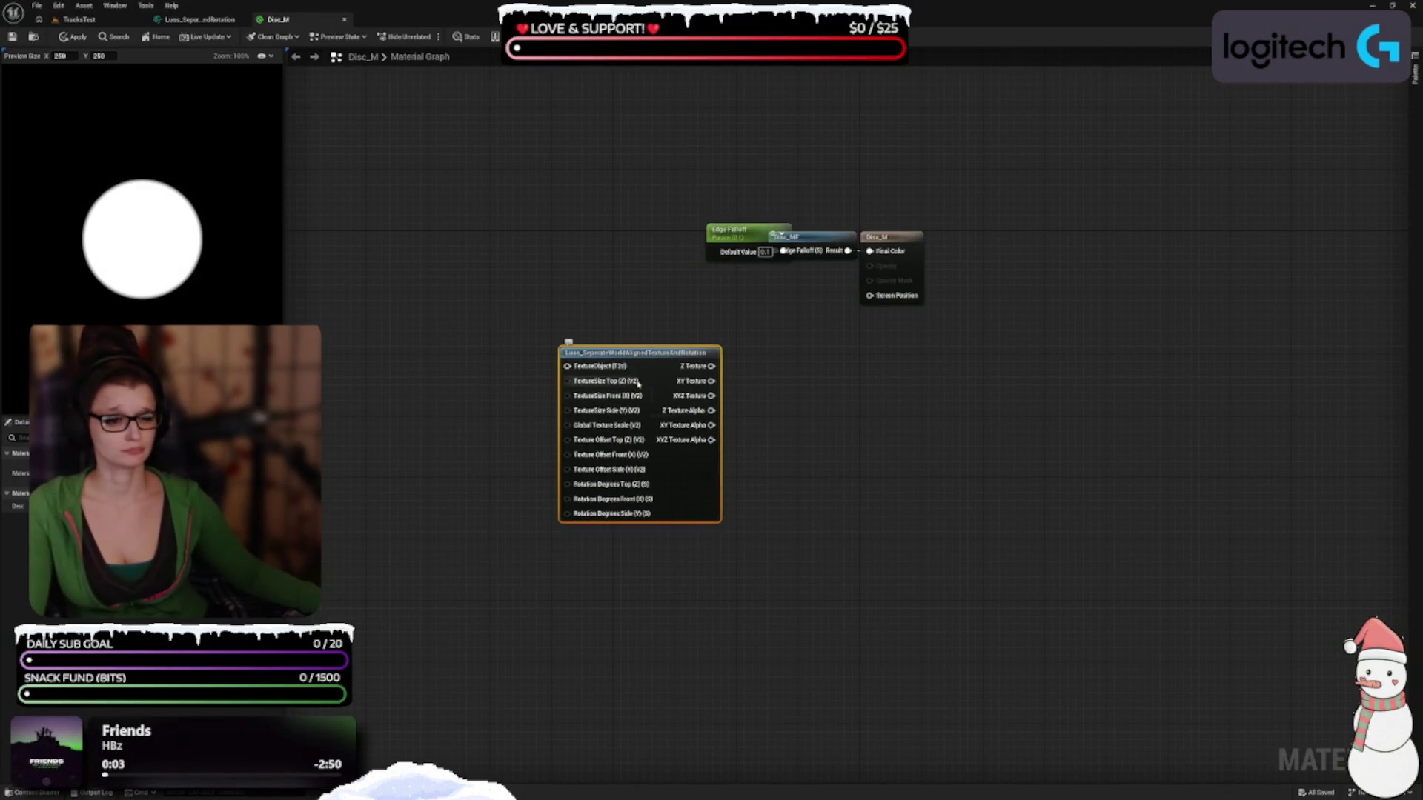
mouse_move(637, 384)
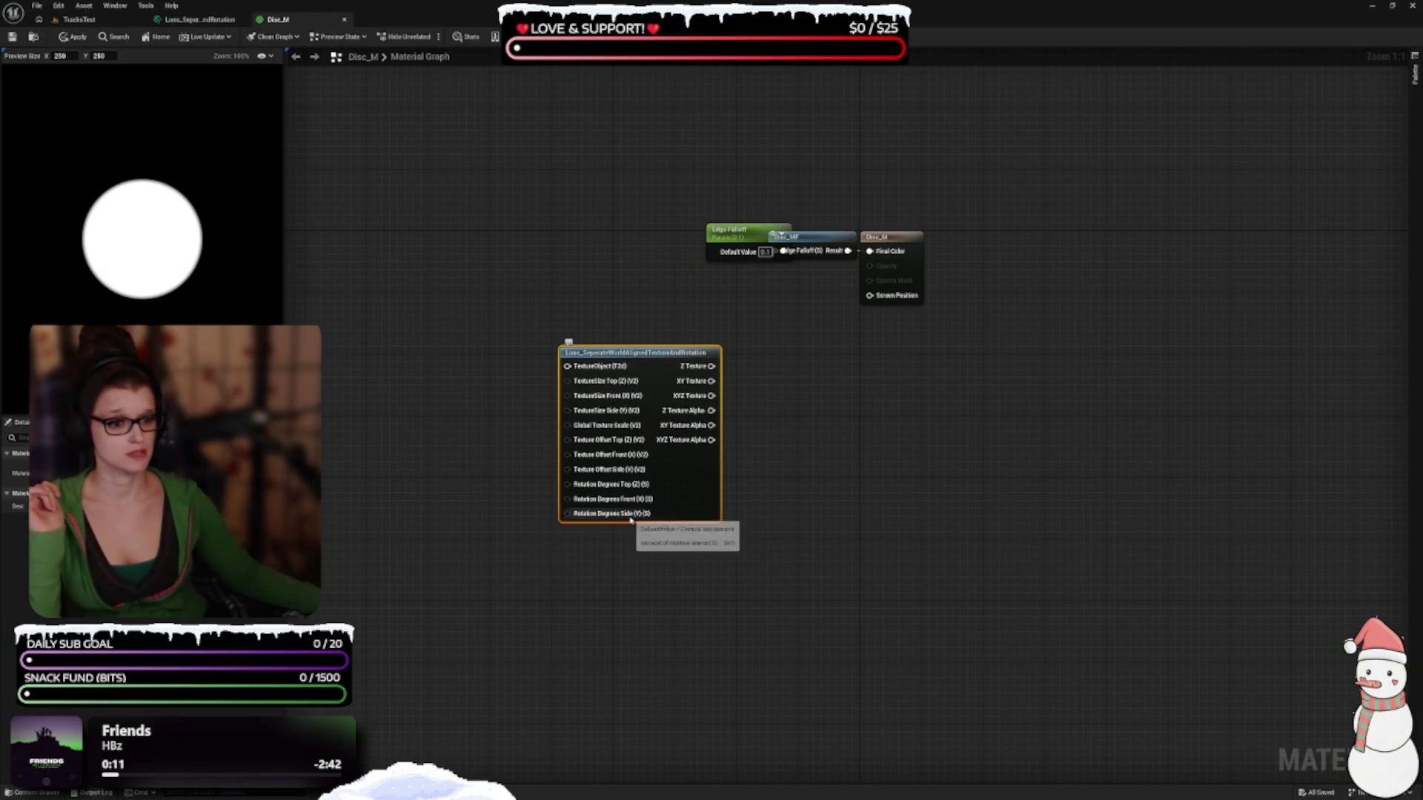
scroll(637, 670, "up", 4)
scroll(962, 700, "down", 1)
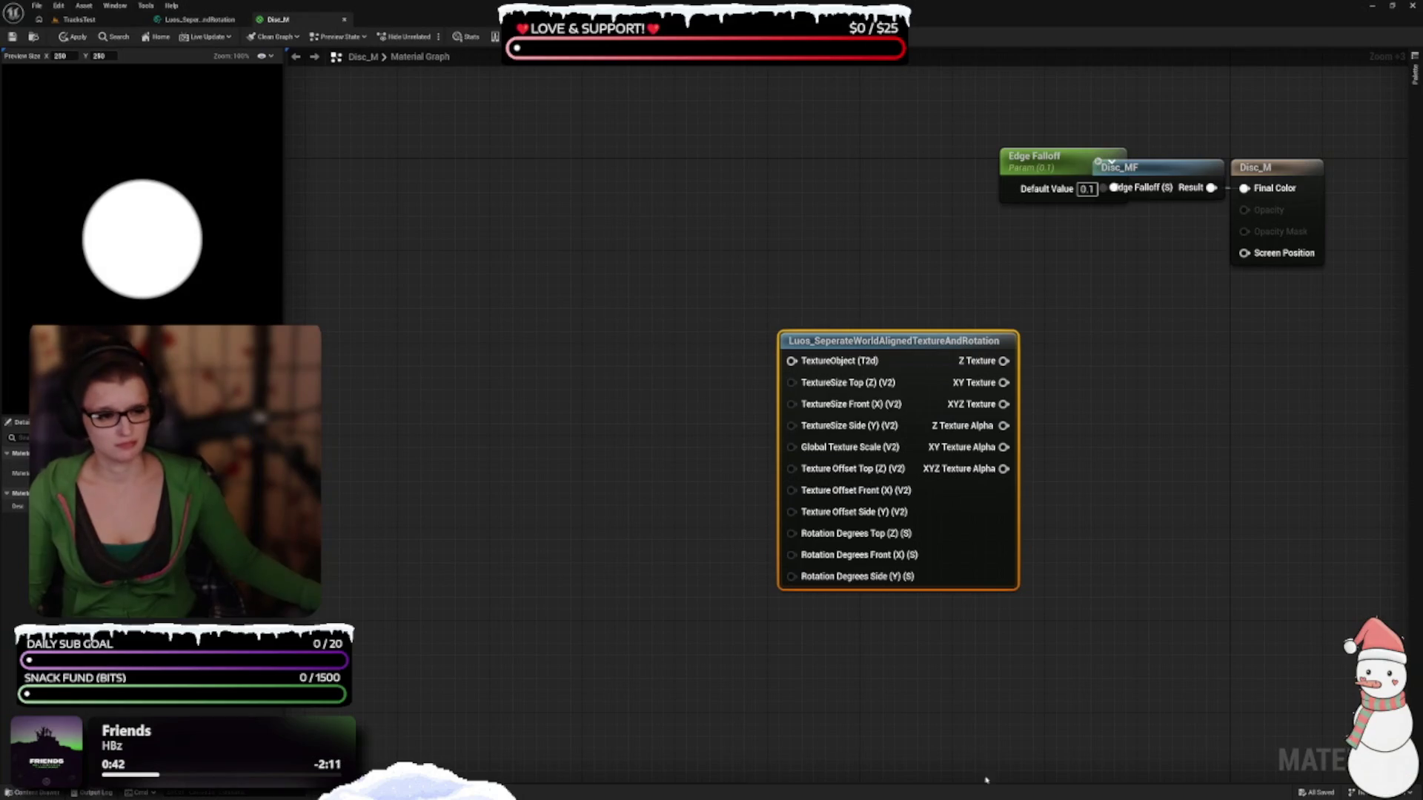
left_click_drag(938, 728, 769, 591)
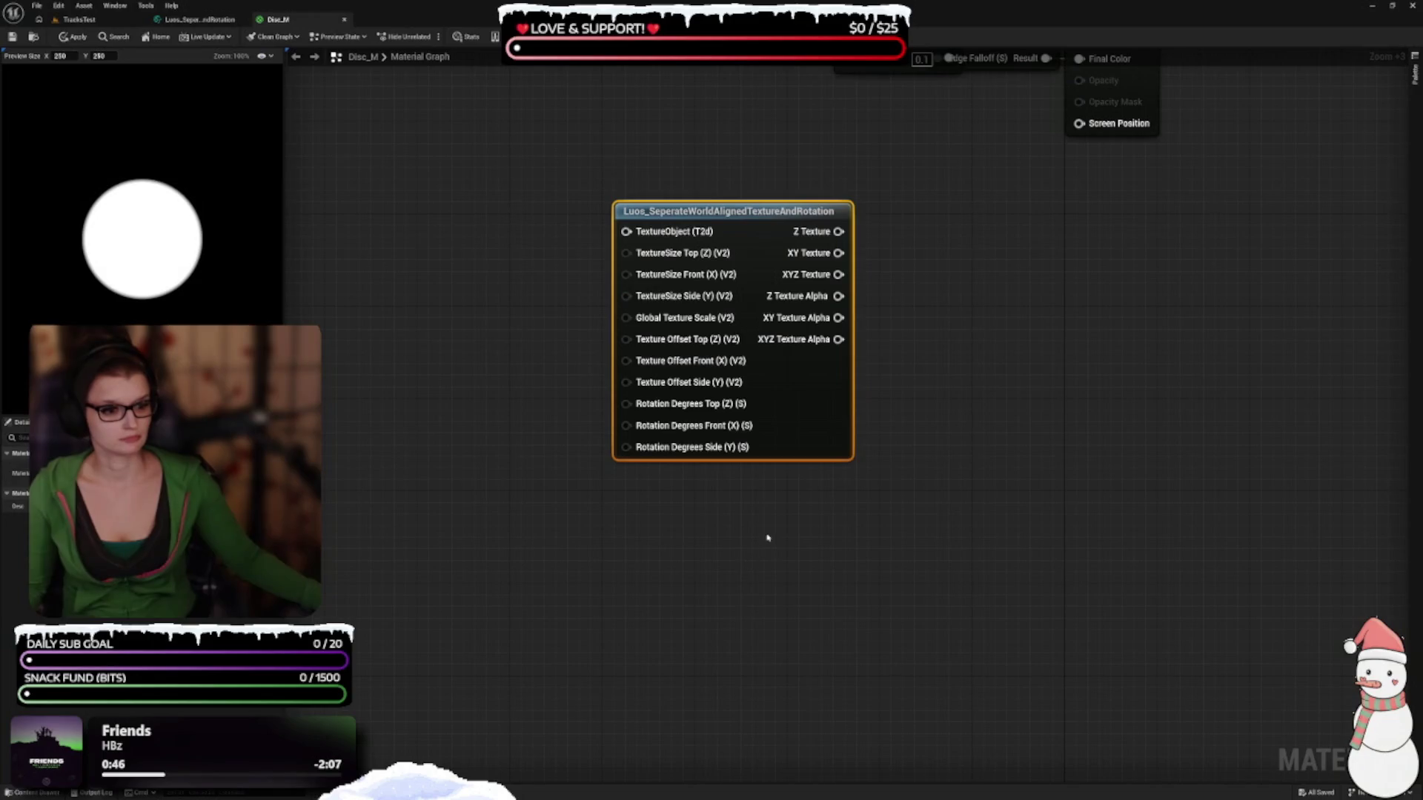
left_click_drag(794, 496, 686, 603)
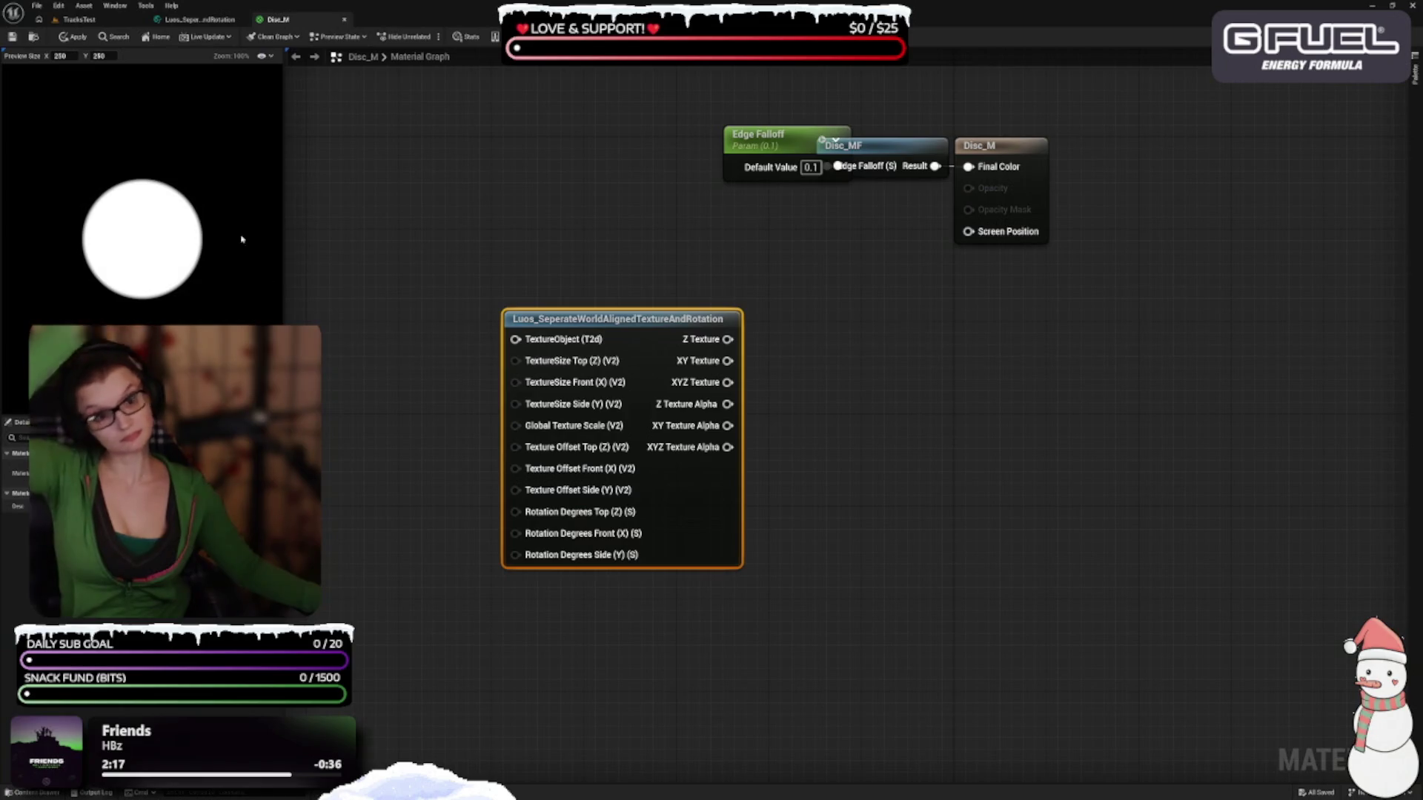
left_click_drag(375, 212, 367, 180)
Delete the Luos node from Disc_M and return to the TracksTest level with no assets selected
left_click(760, 625)
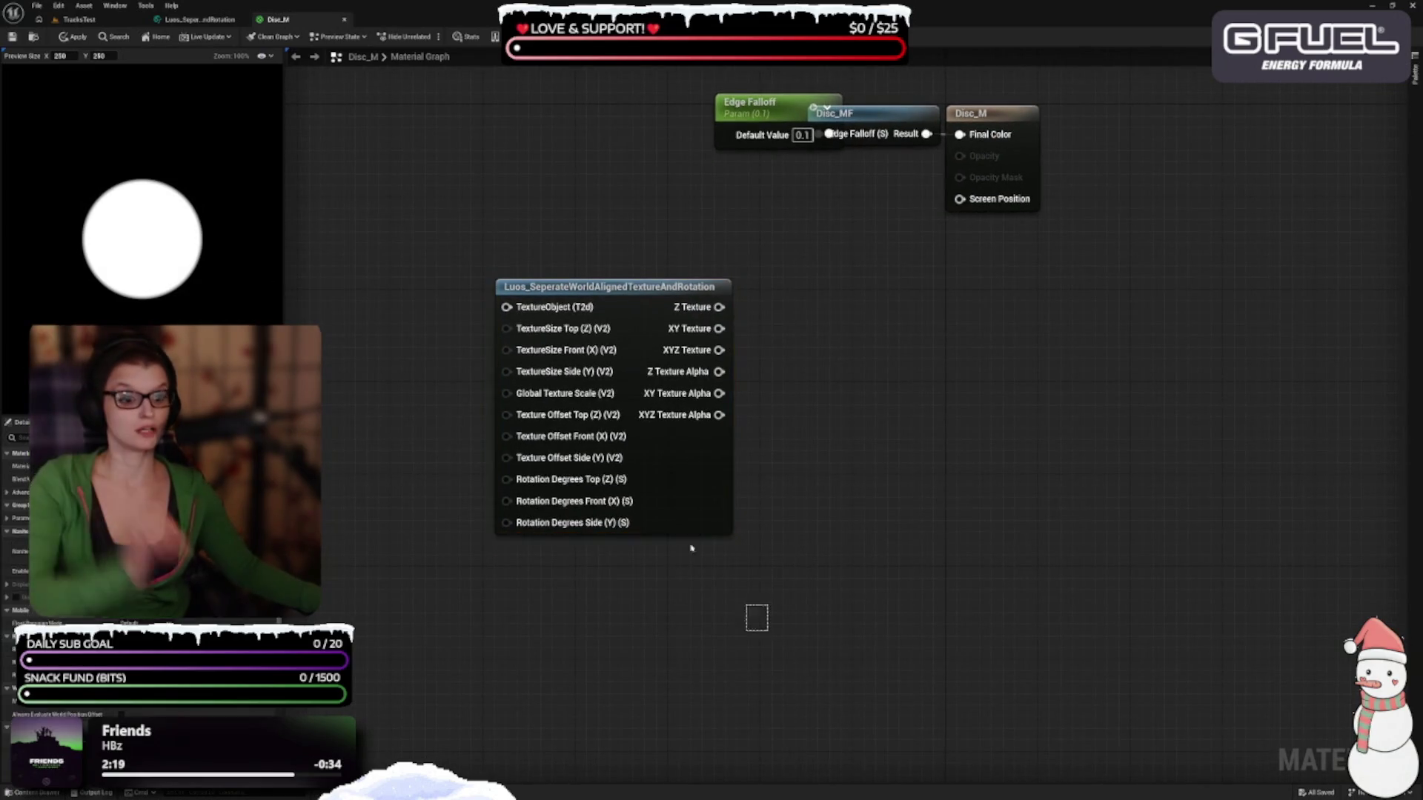
left_click(567, 452)
key("Delete")
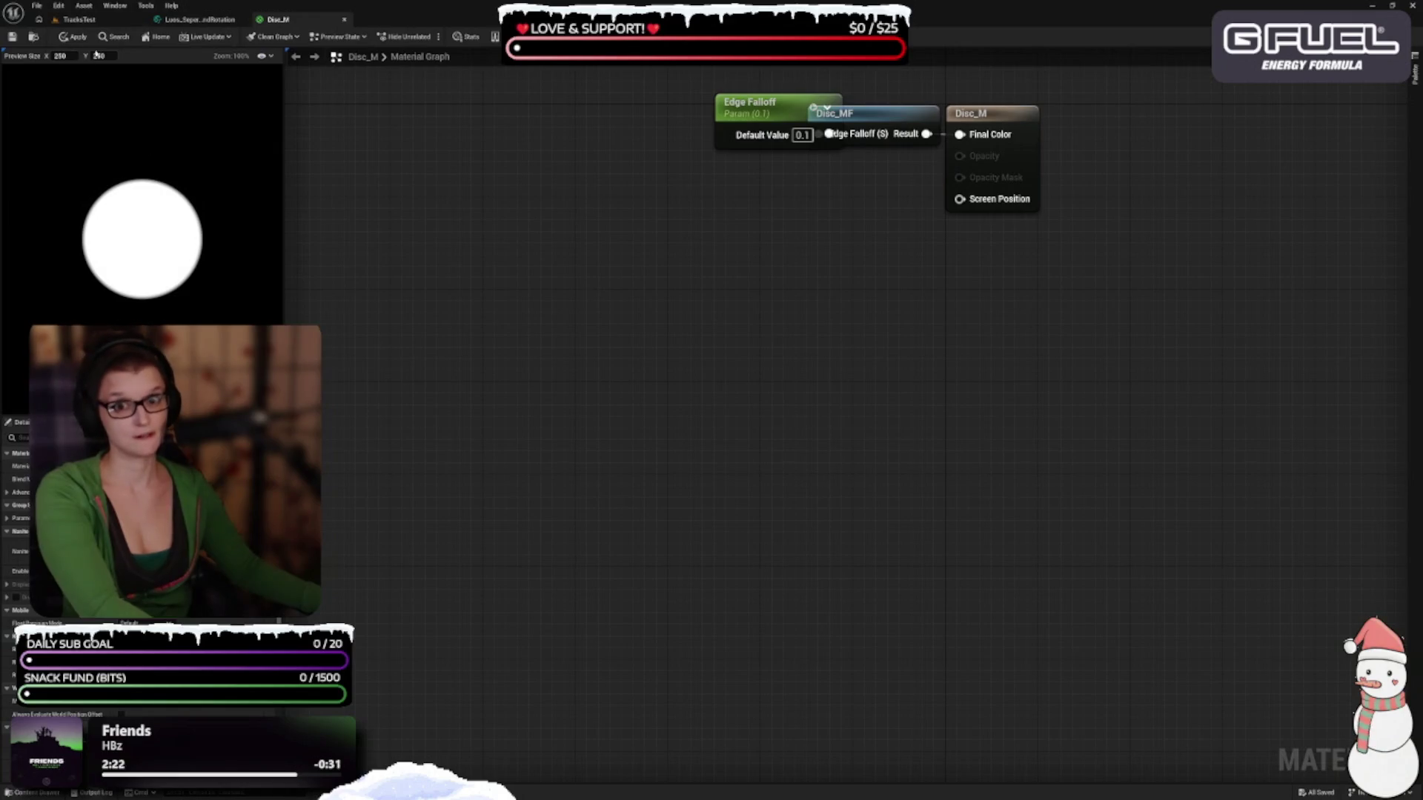
left_click(79, 19)
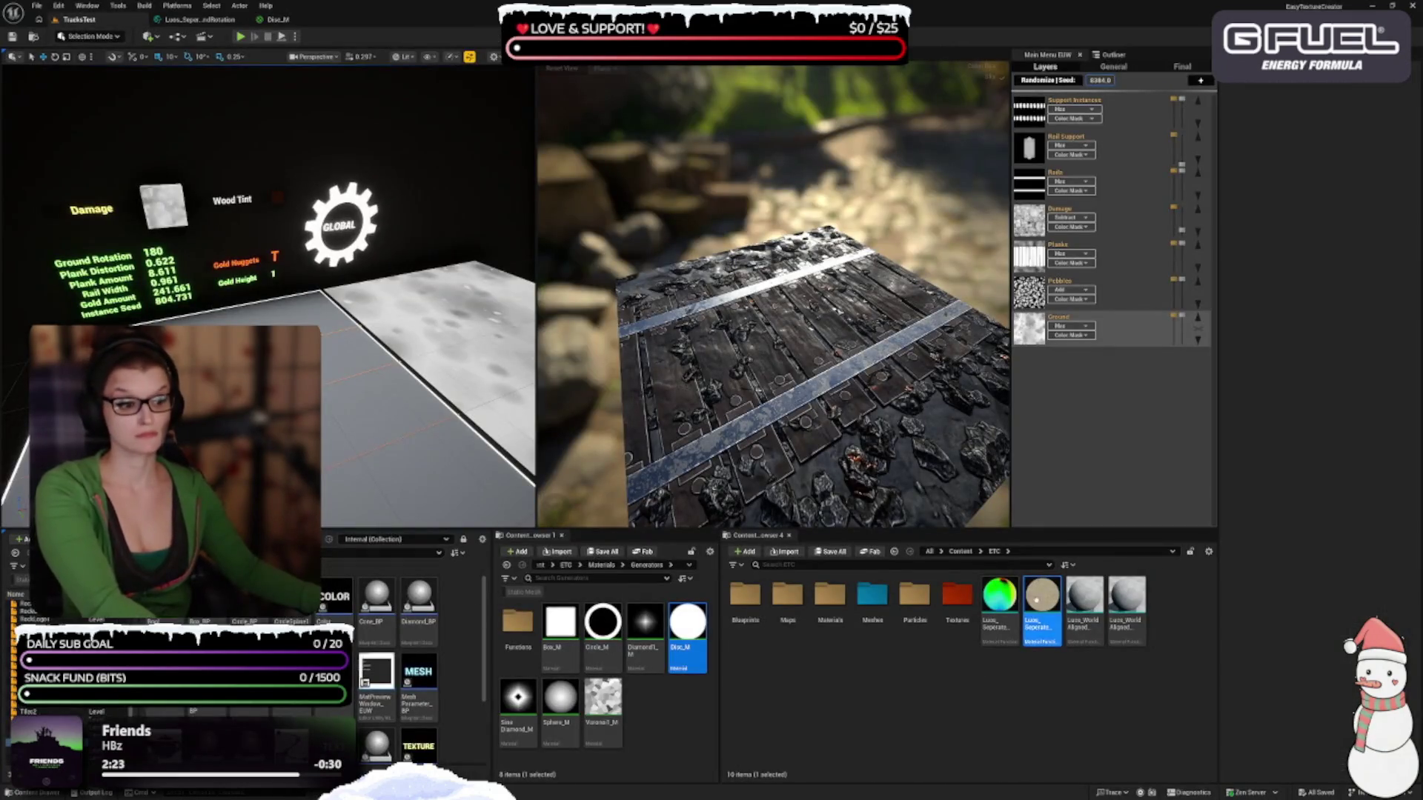
left_click(910, 676)
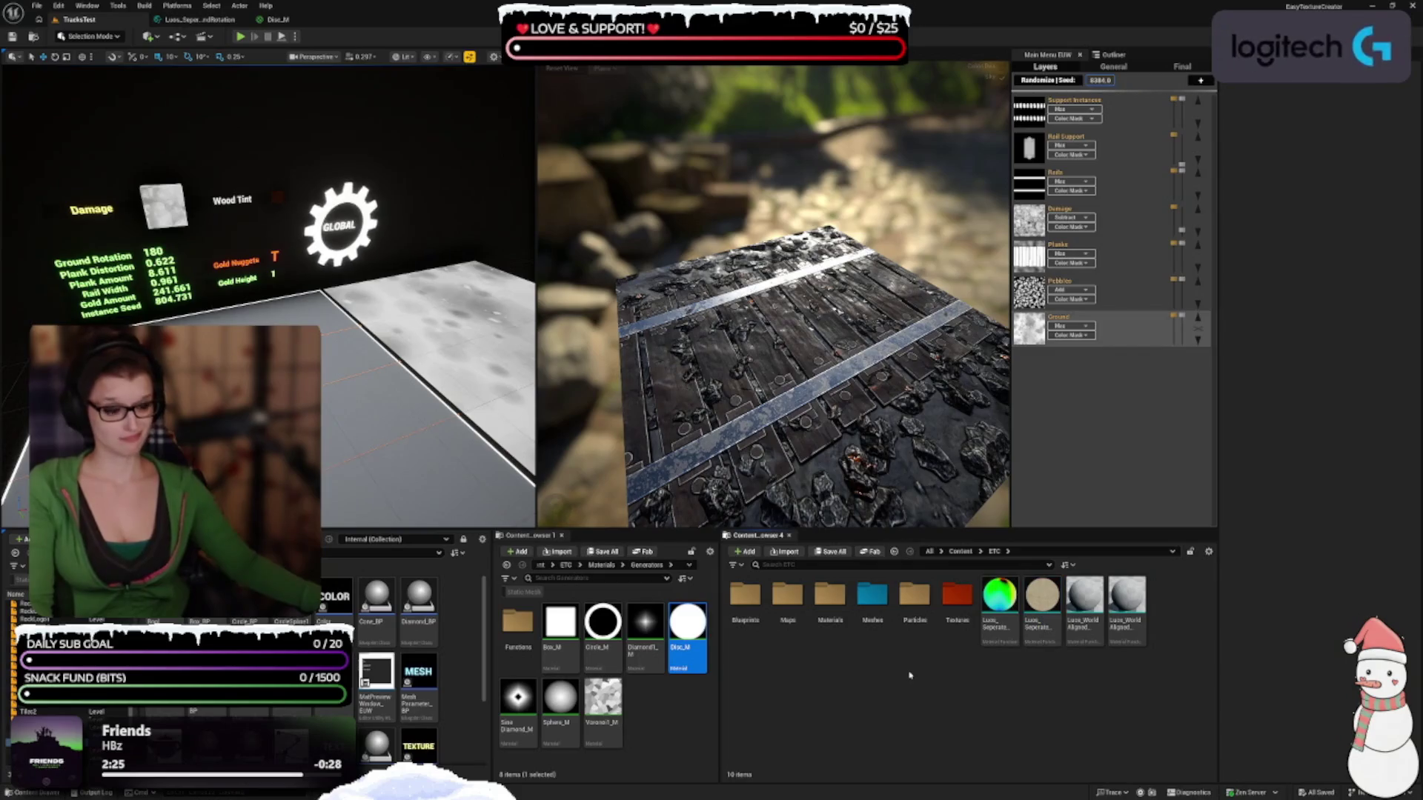
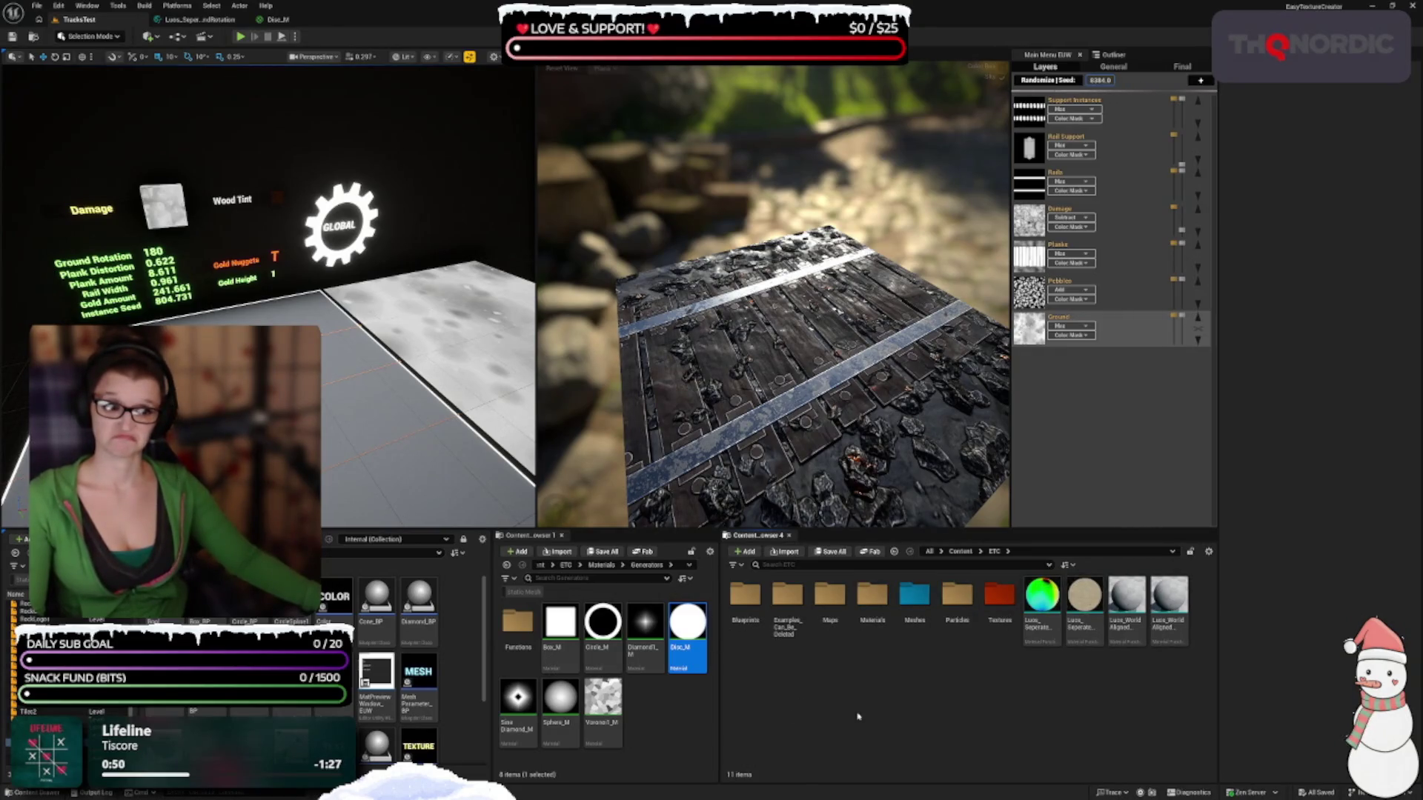
Open M_Luos_WorldAligned_Example from Examples_Can_Be_Deleted > Materials in the Material Editor
double_click(788, 615)
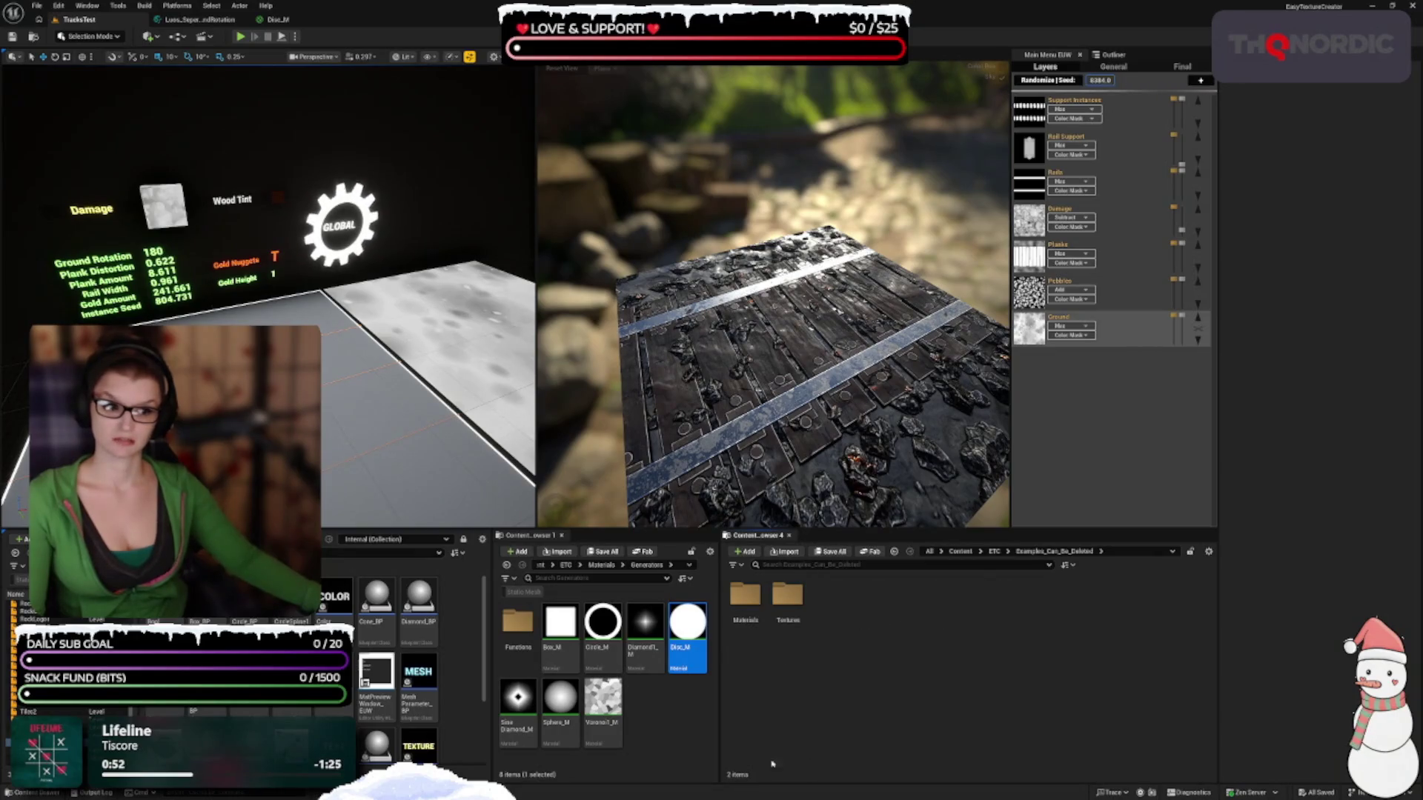
double_click(745, 597)
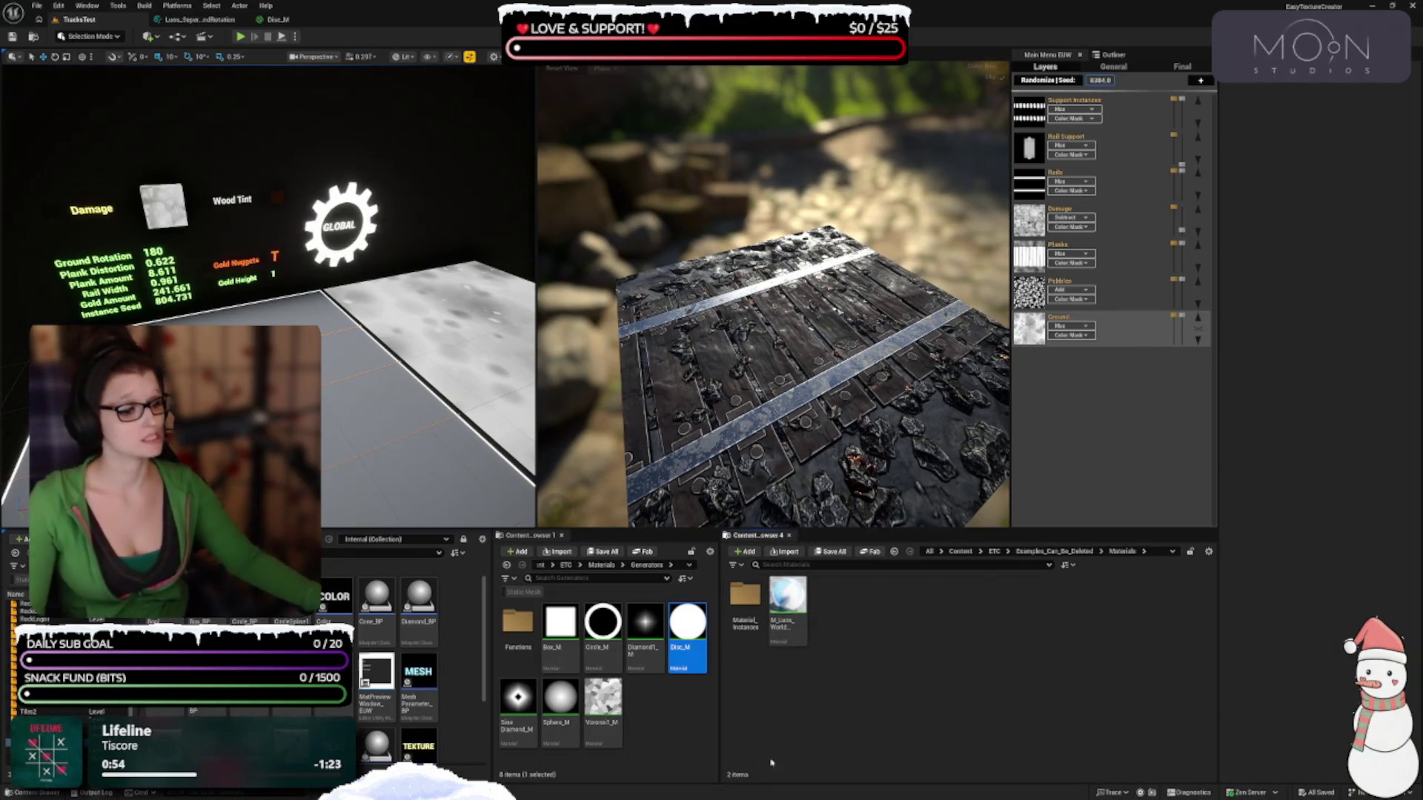
mouse_move(791, 604)
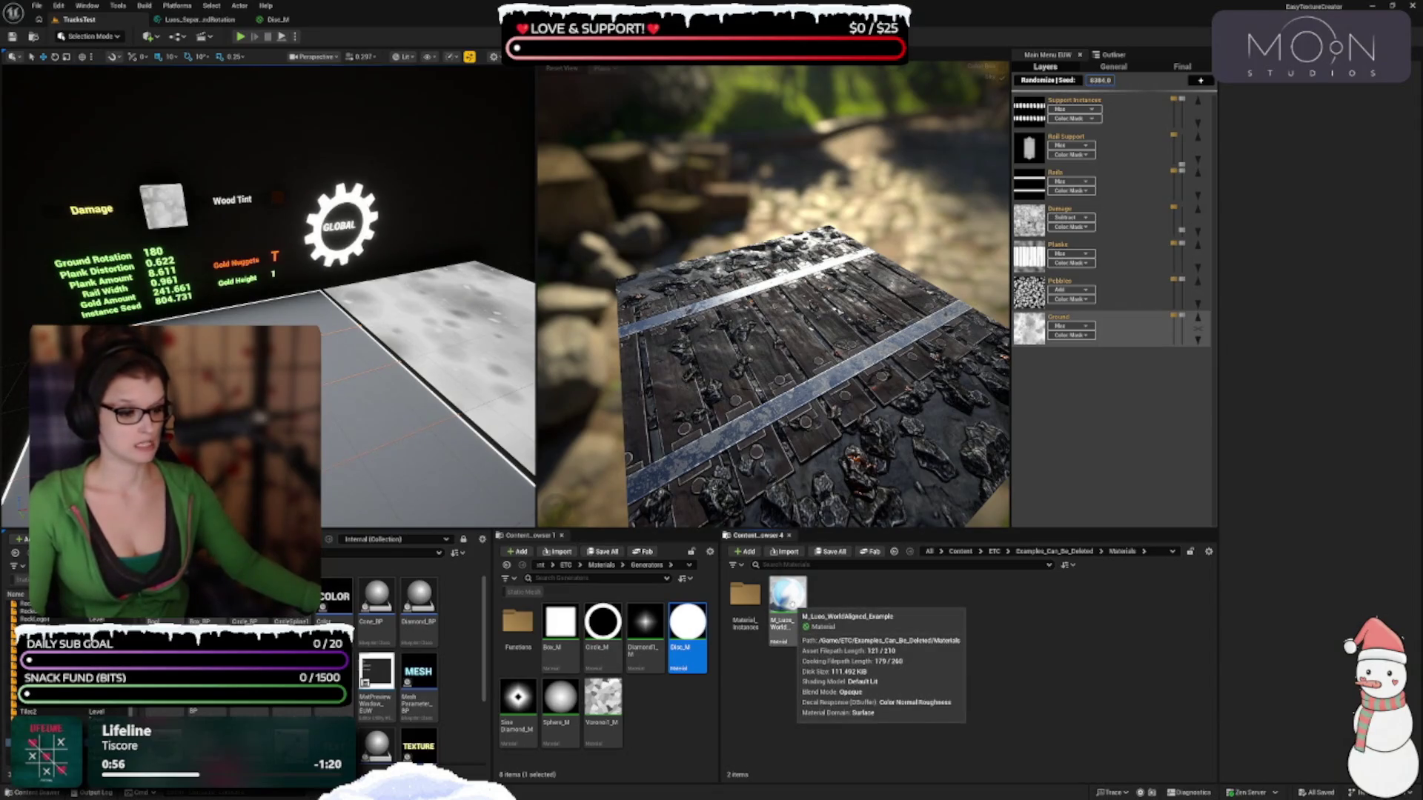
left_click(791, 604)
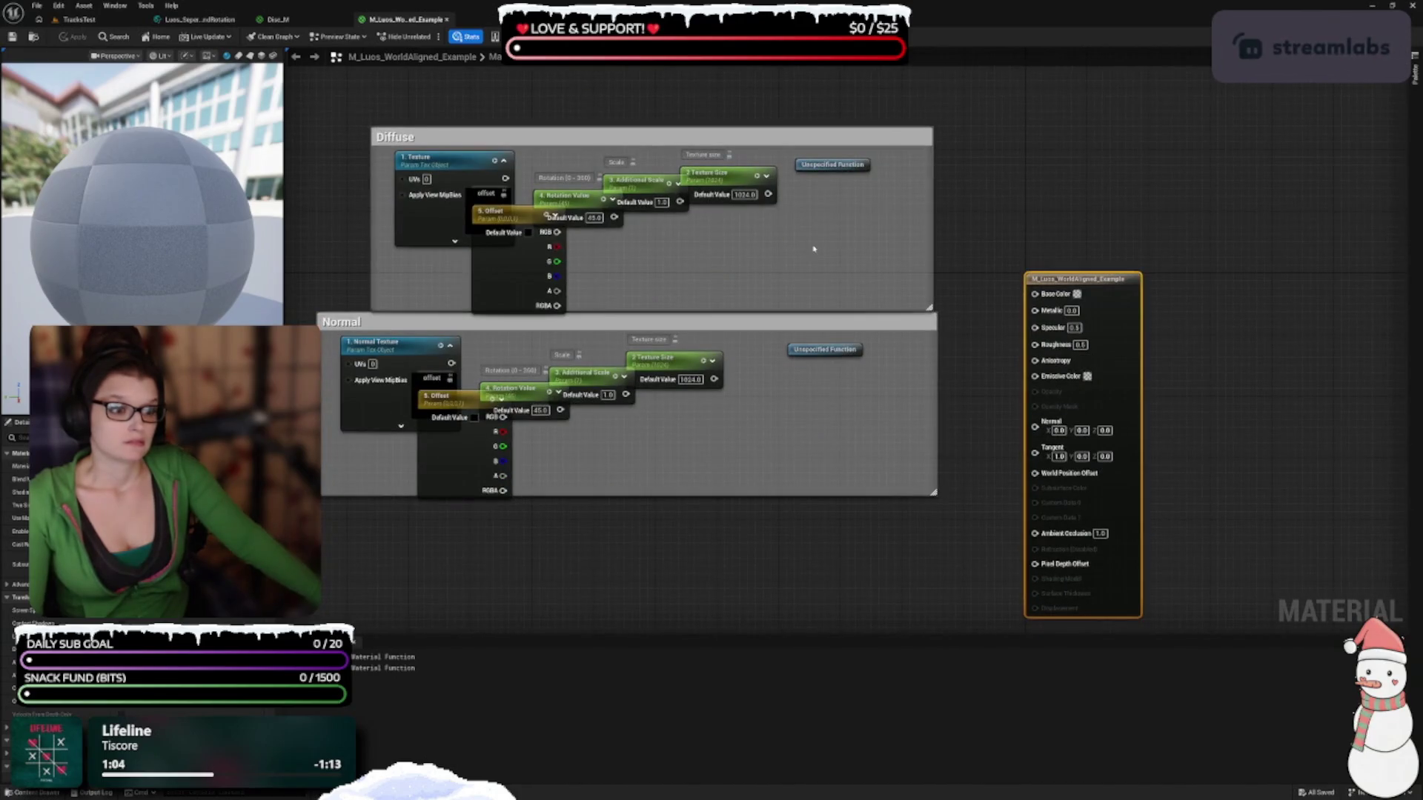
Add a Luos_WorldAlignedTextureAndRotation function node via a 'luos' search and nudge it up
right_click(816, 249)
type("luos")
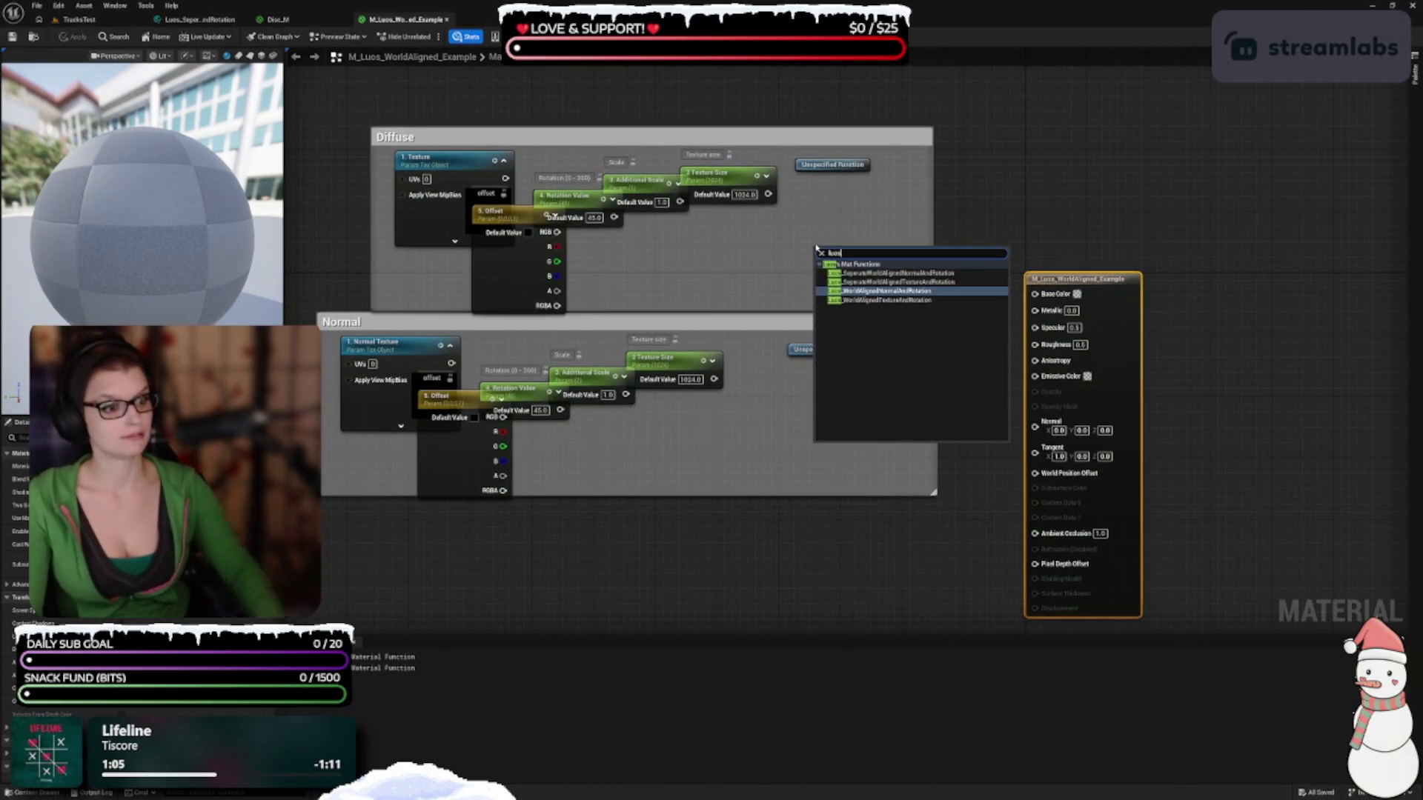
left_click(872, 300)
left_click_drag(891, 264, 889, 211)
left_click(813, 513)
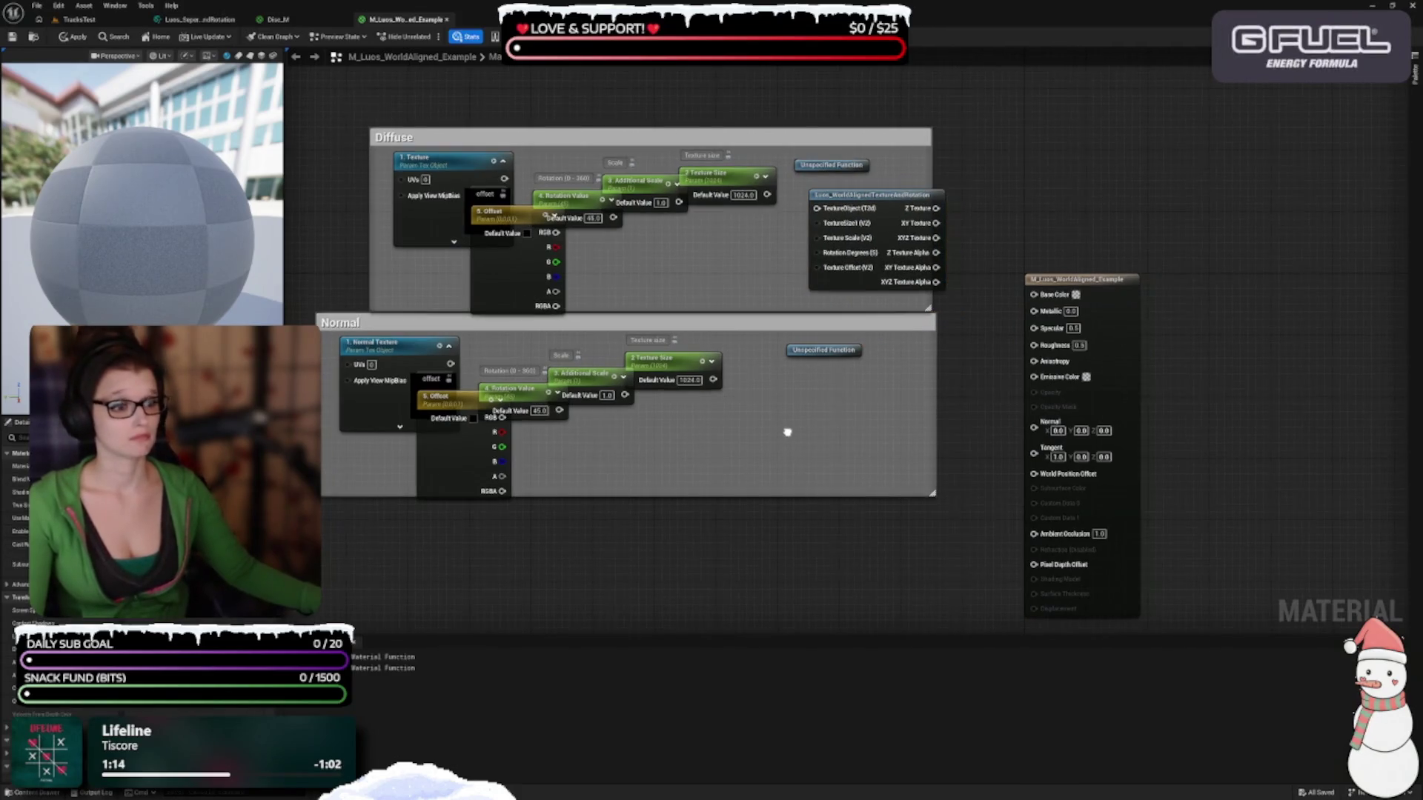
Add a Luos_WorldAlignedNormalAndRotation node and move it up into the Normal group
right_click(788, 428)
type("luos")
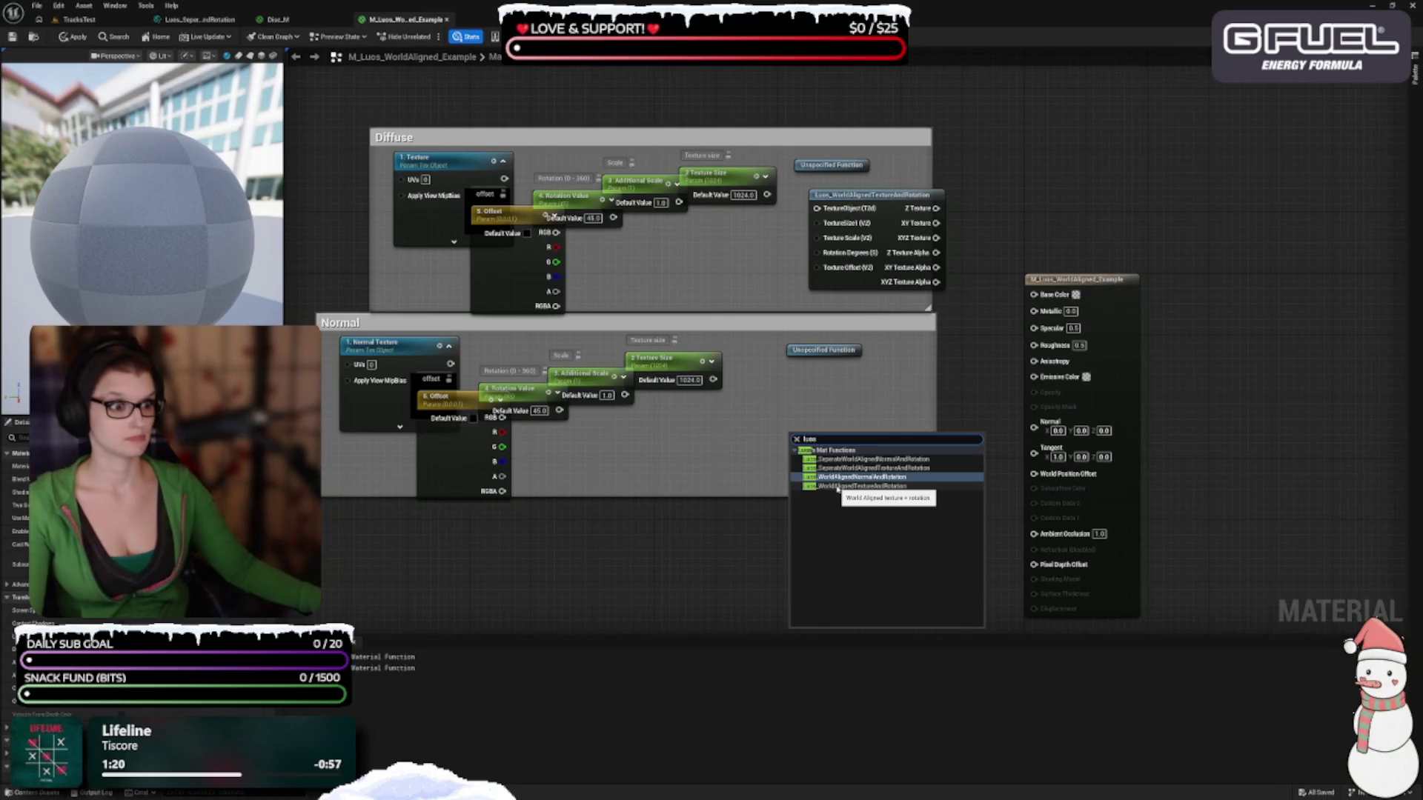
key("Return")
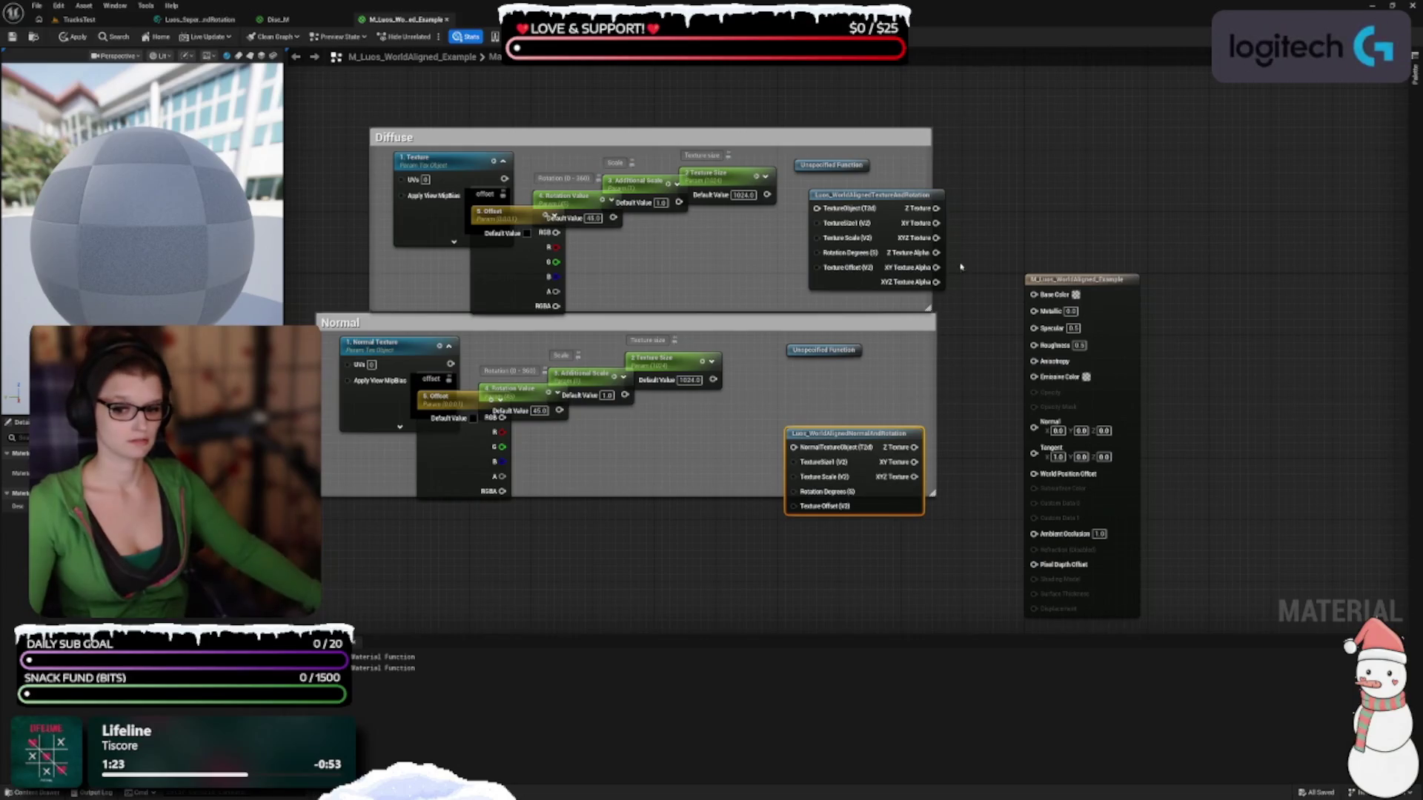
scroll(876, 426, "up", 1)
scroll(875, 426, "up", 1)
left_click_drag(858, 441, 853, 378)
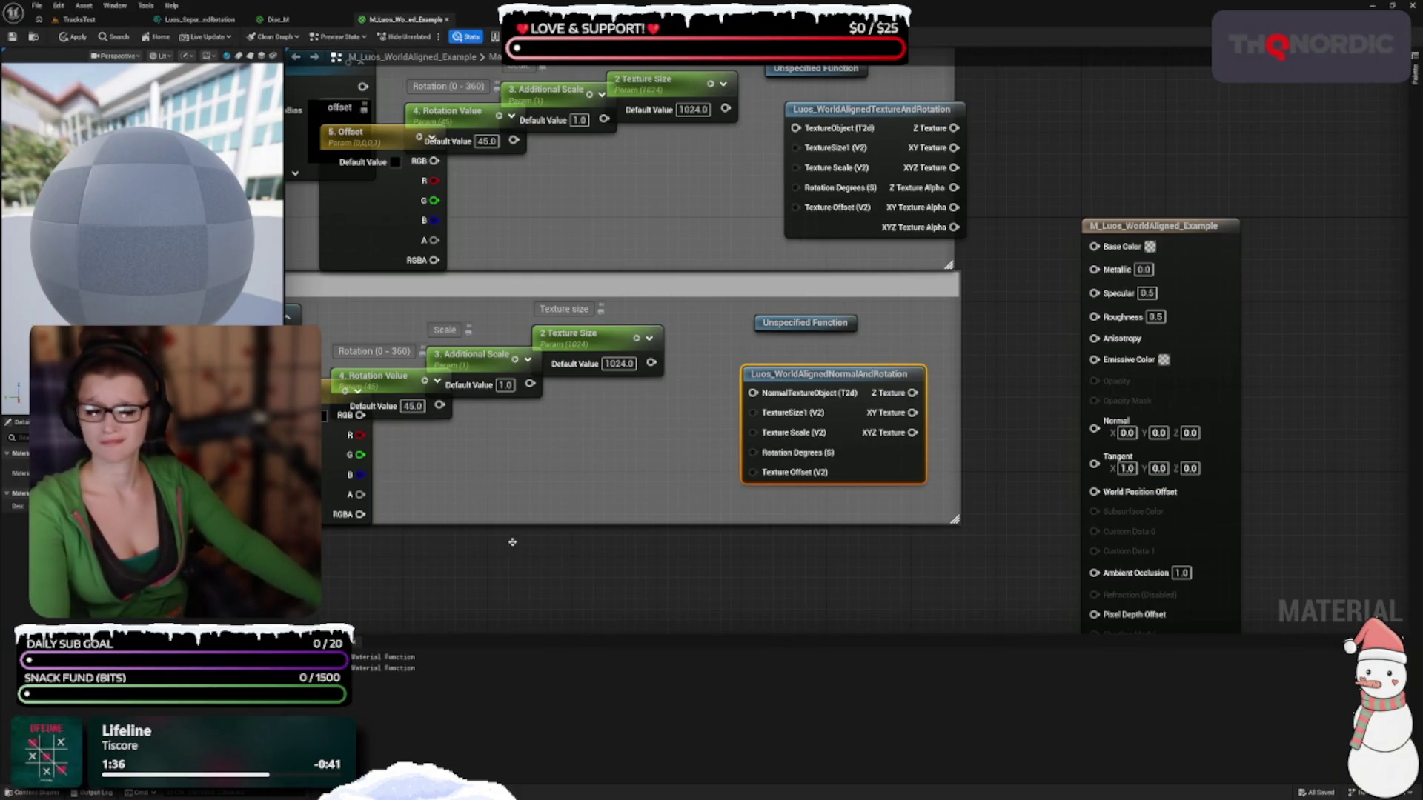
Enlarge the Diffuse comment box upward and move the 1. Texture node up-left
left_click_drag(779, 588, 845, 572)
mouse_move(763, 478)
left_mouse_down()
mouse_move(850, 576)
mouse_move(845, 509)
mouse_move(751, 438)
left_mouse_up()
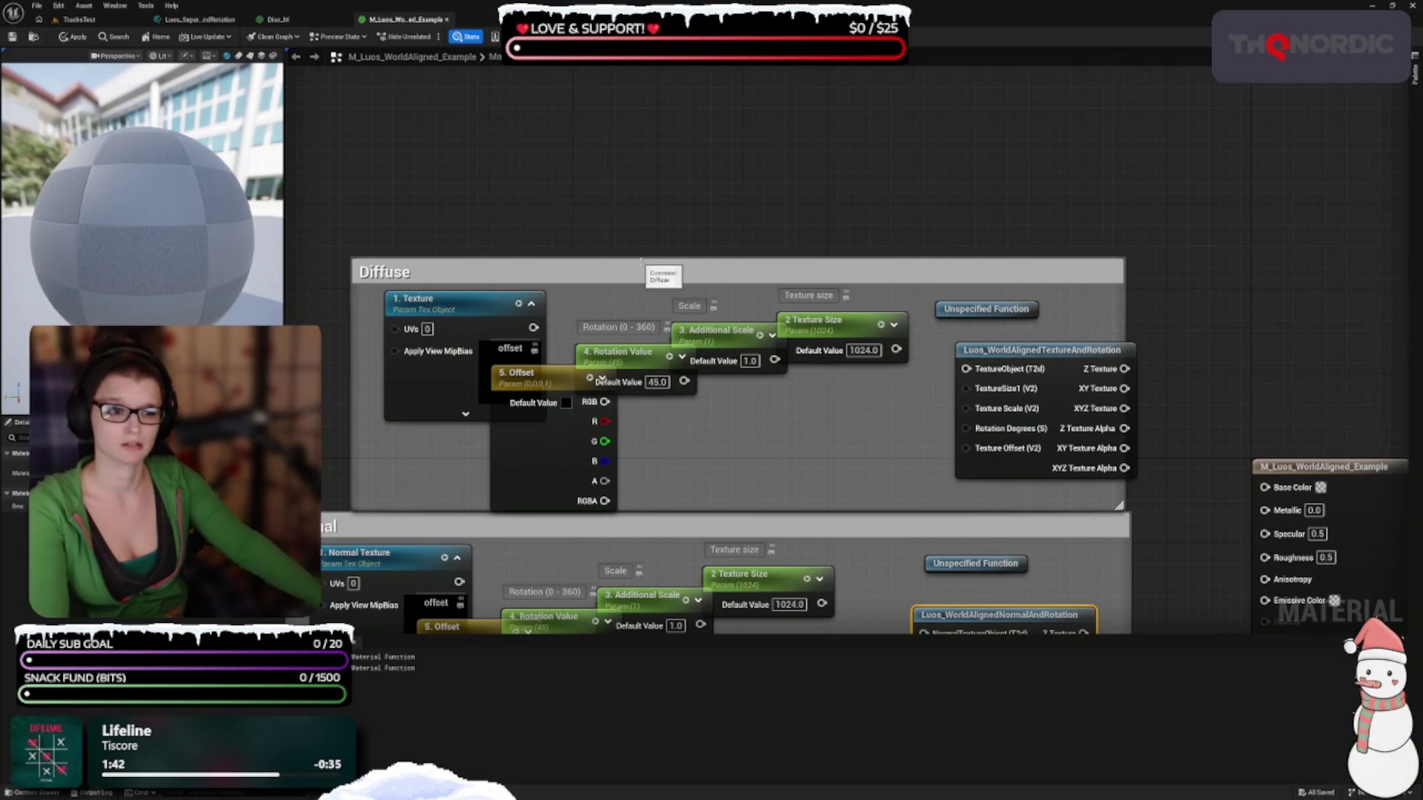
left_click_drag(639, 269, 633, 188)
left_click_drag(426, 352, 402, 276)
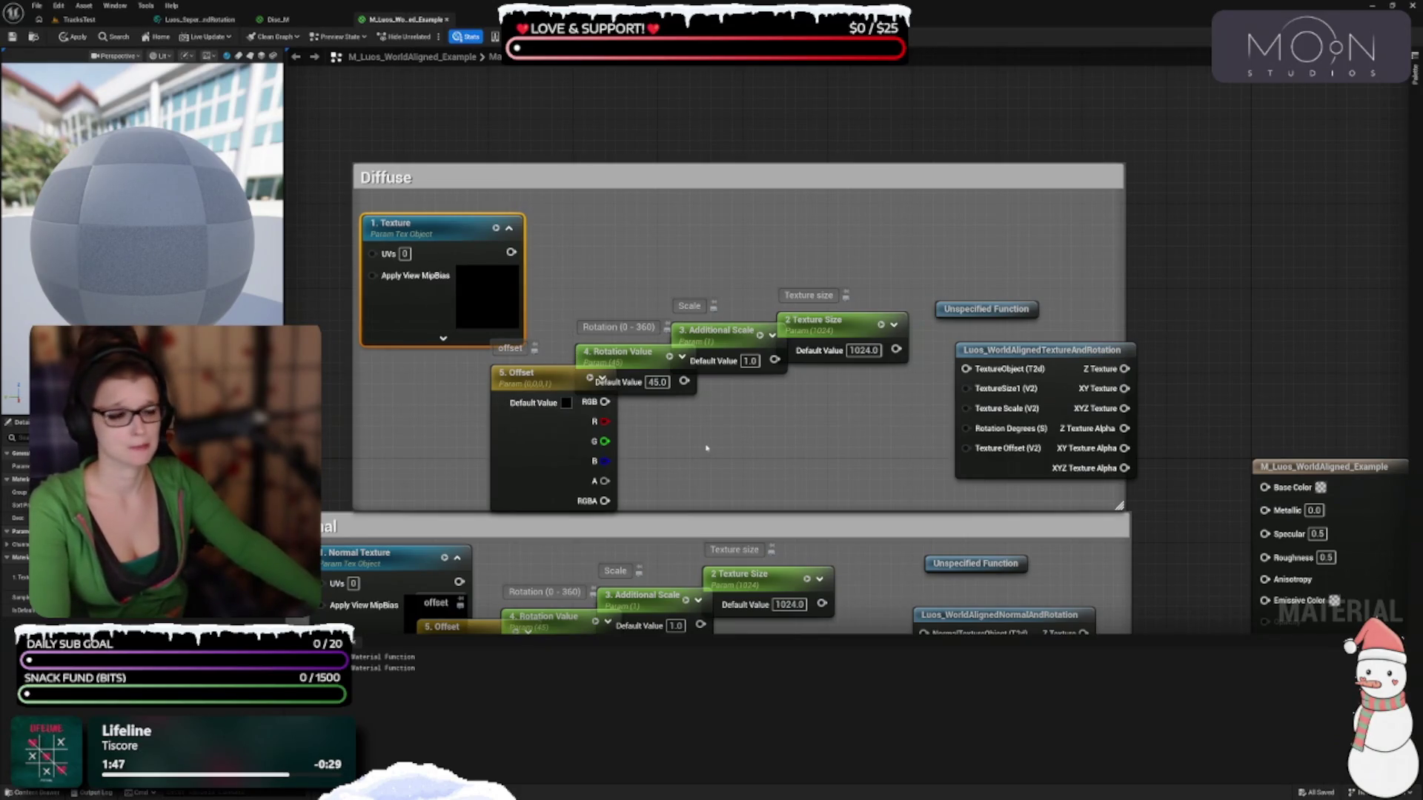
Delete the Unspecified Function placeholder and wire Texture Size into the function's Texture Scale
left_click(991, 309)
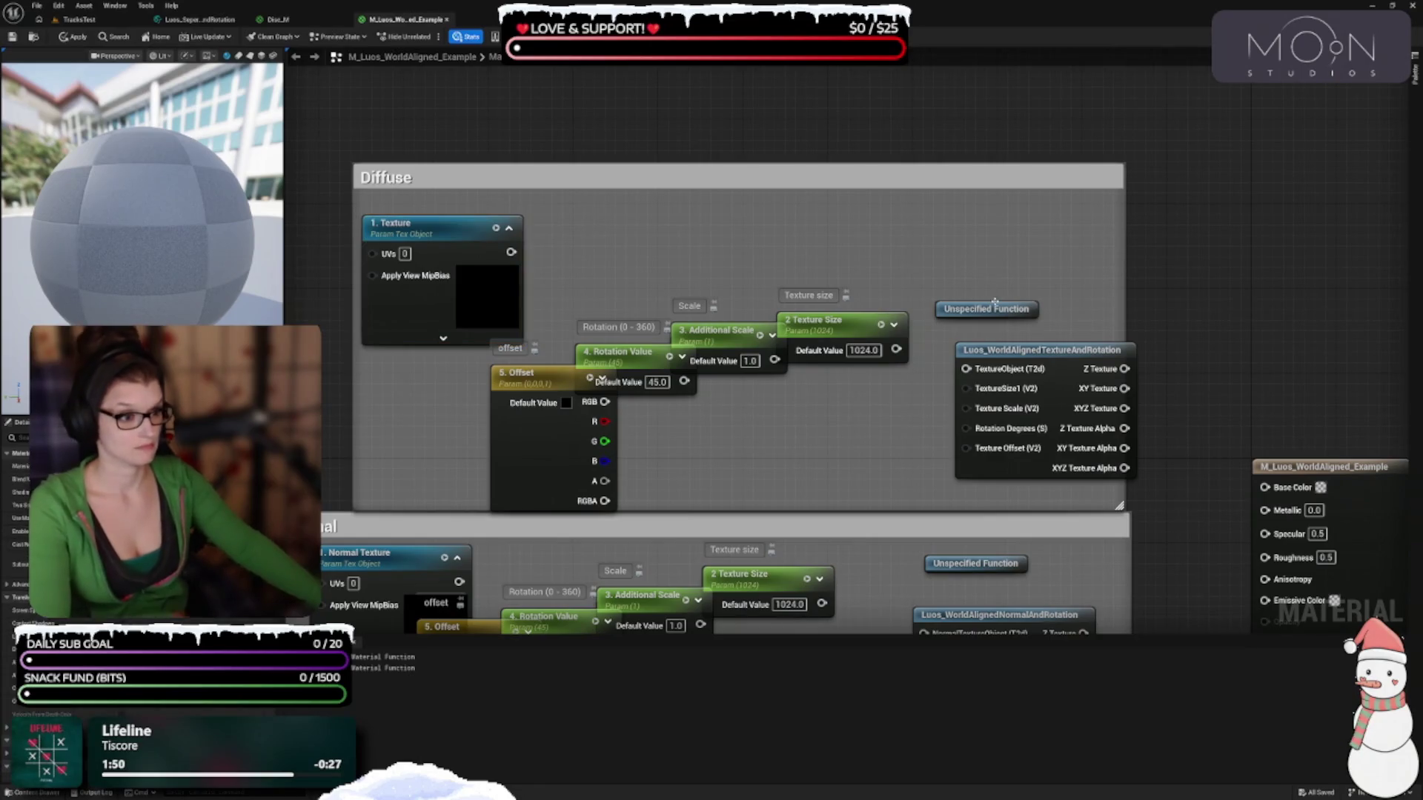
key("Delete")
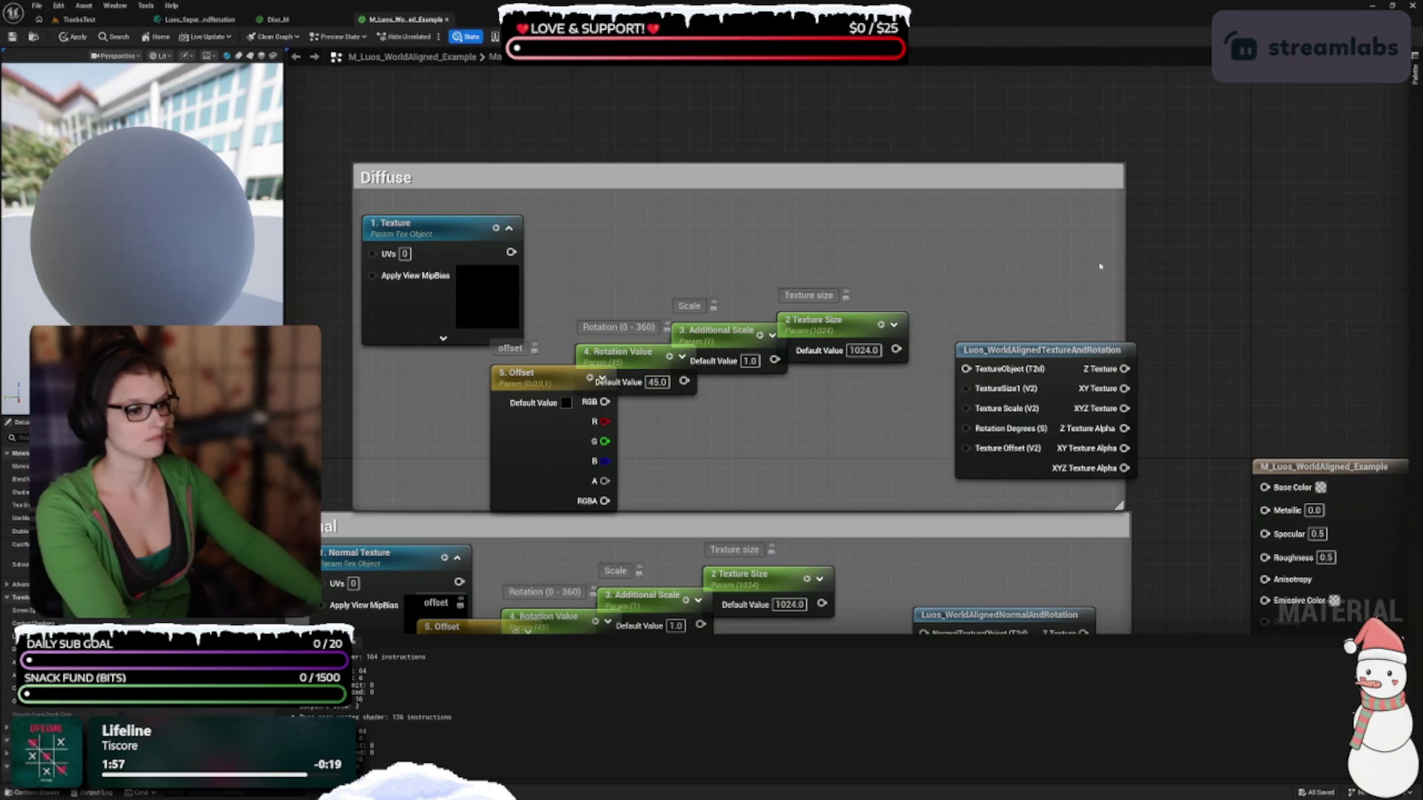
left_click_drag(896, 349, 966, 409)
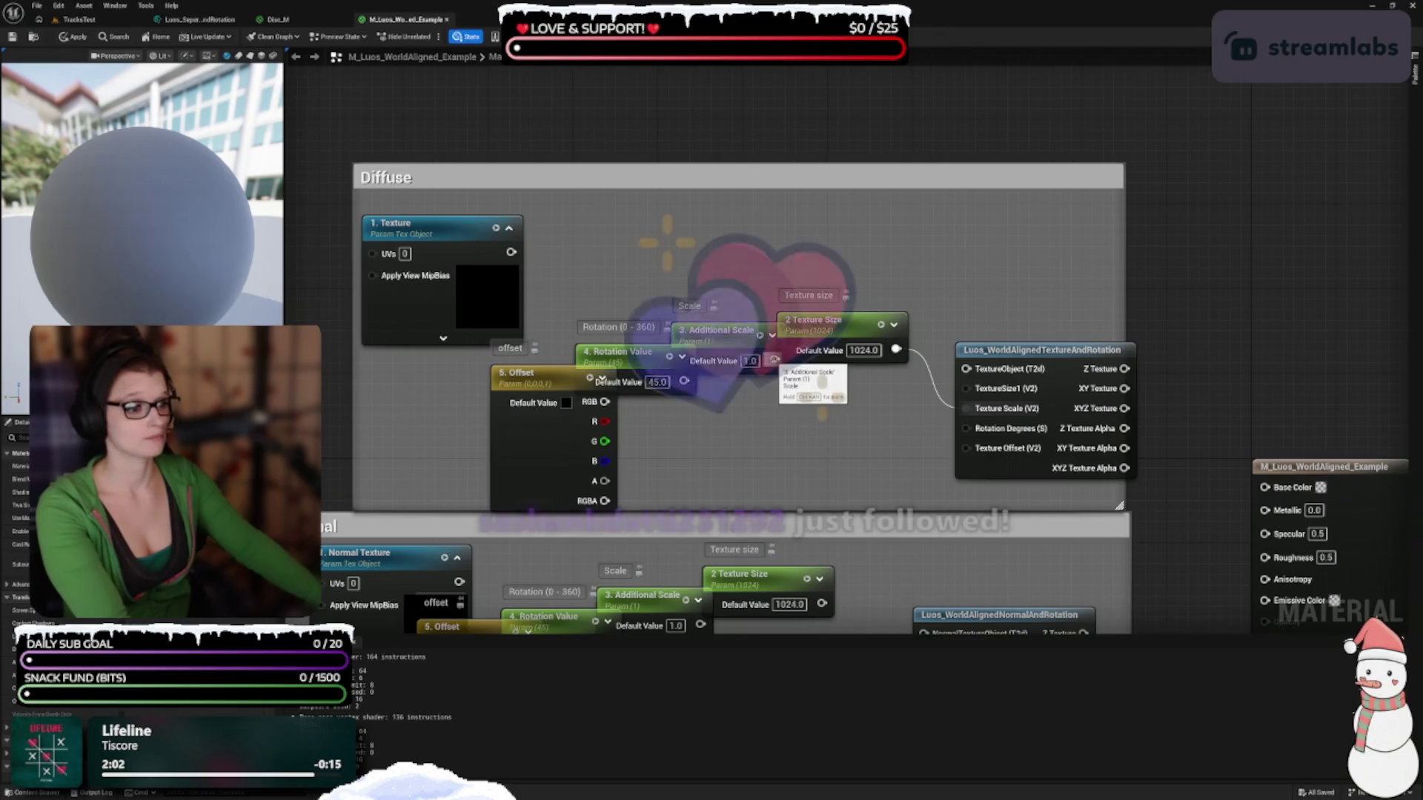
double_click(1041, 349)
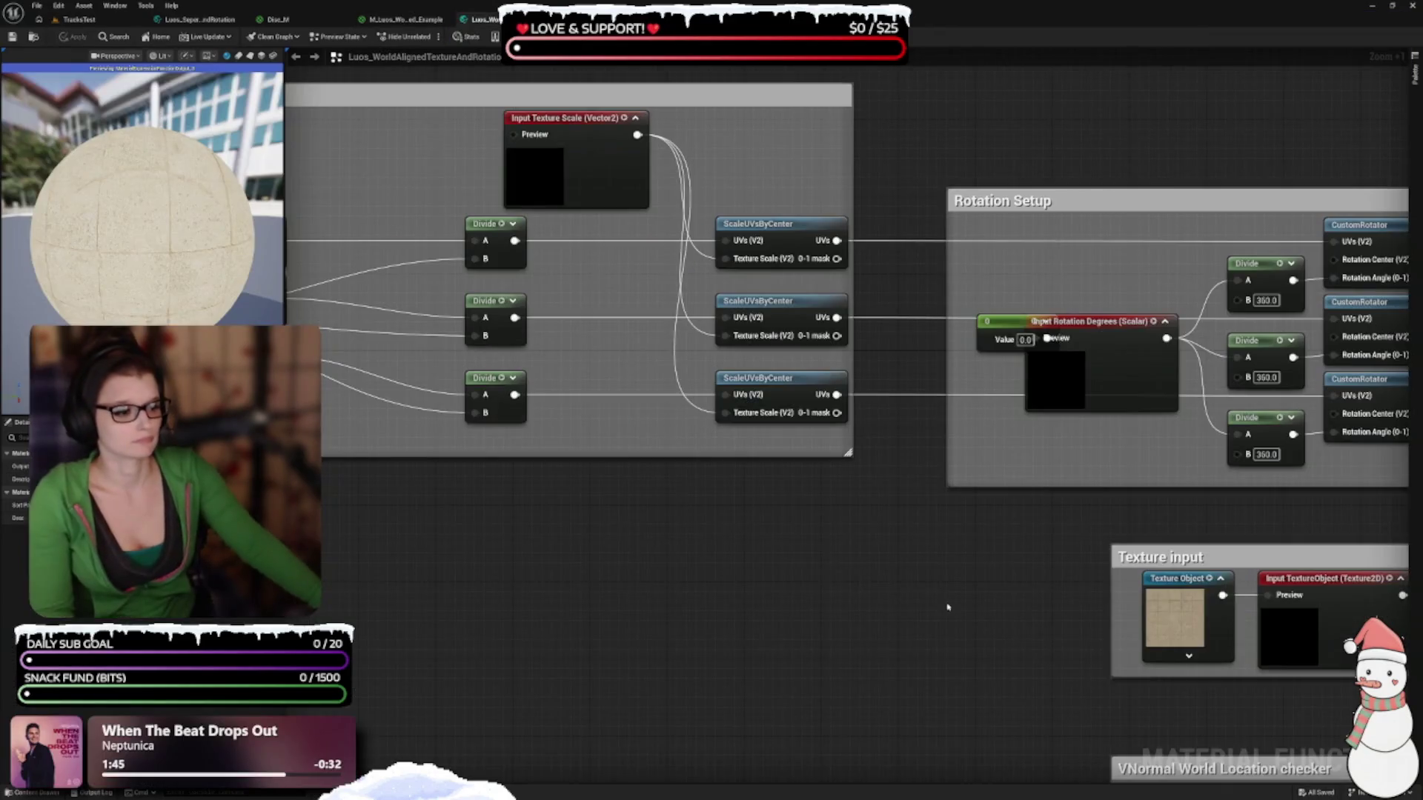
Inspect the function's Input TextureObject and Texture Sample nodes and their previews
left_click(822, 389)
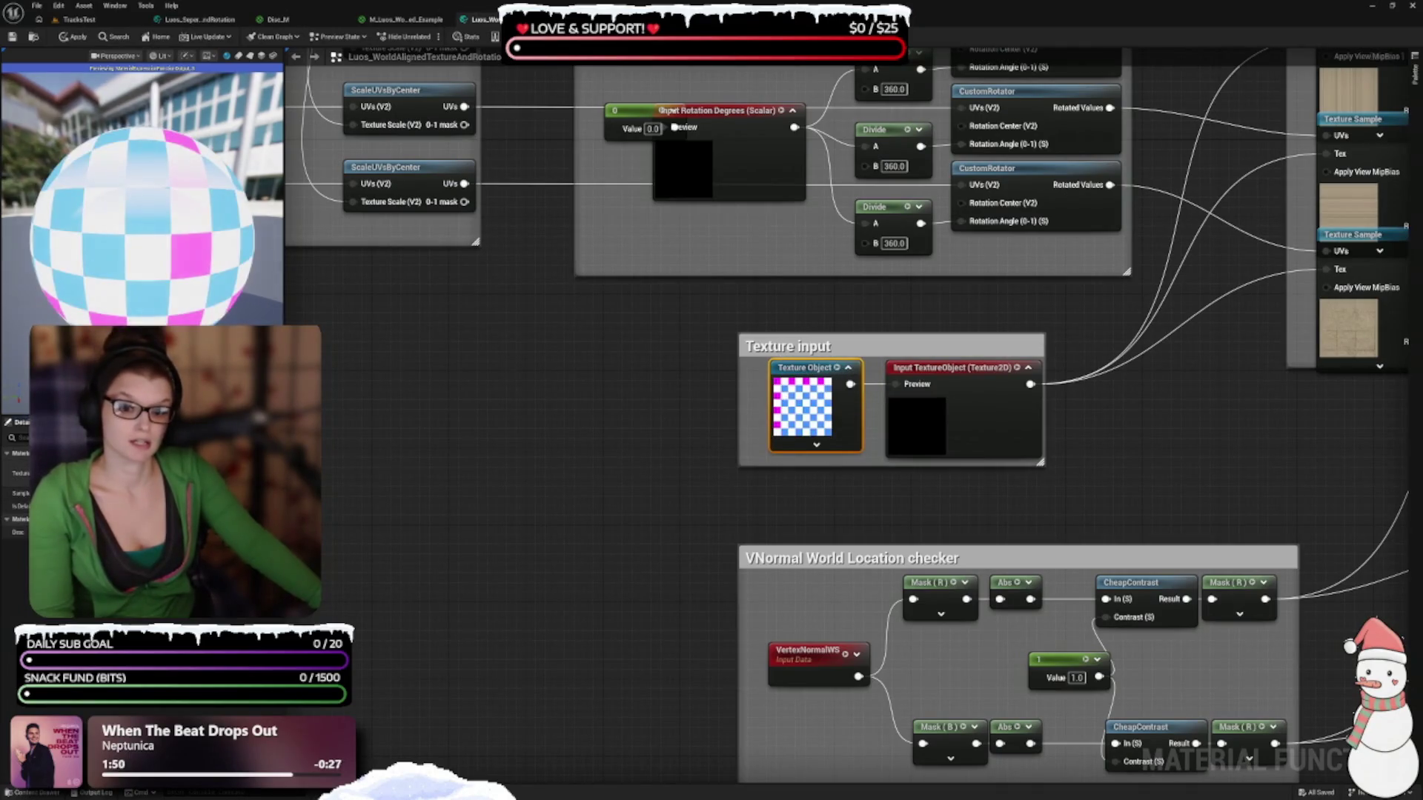
left_click(1028, 368)
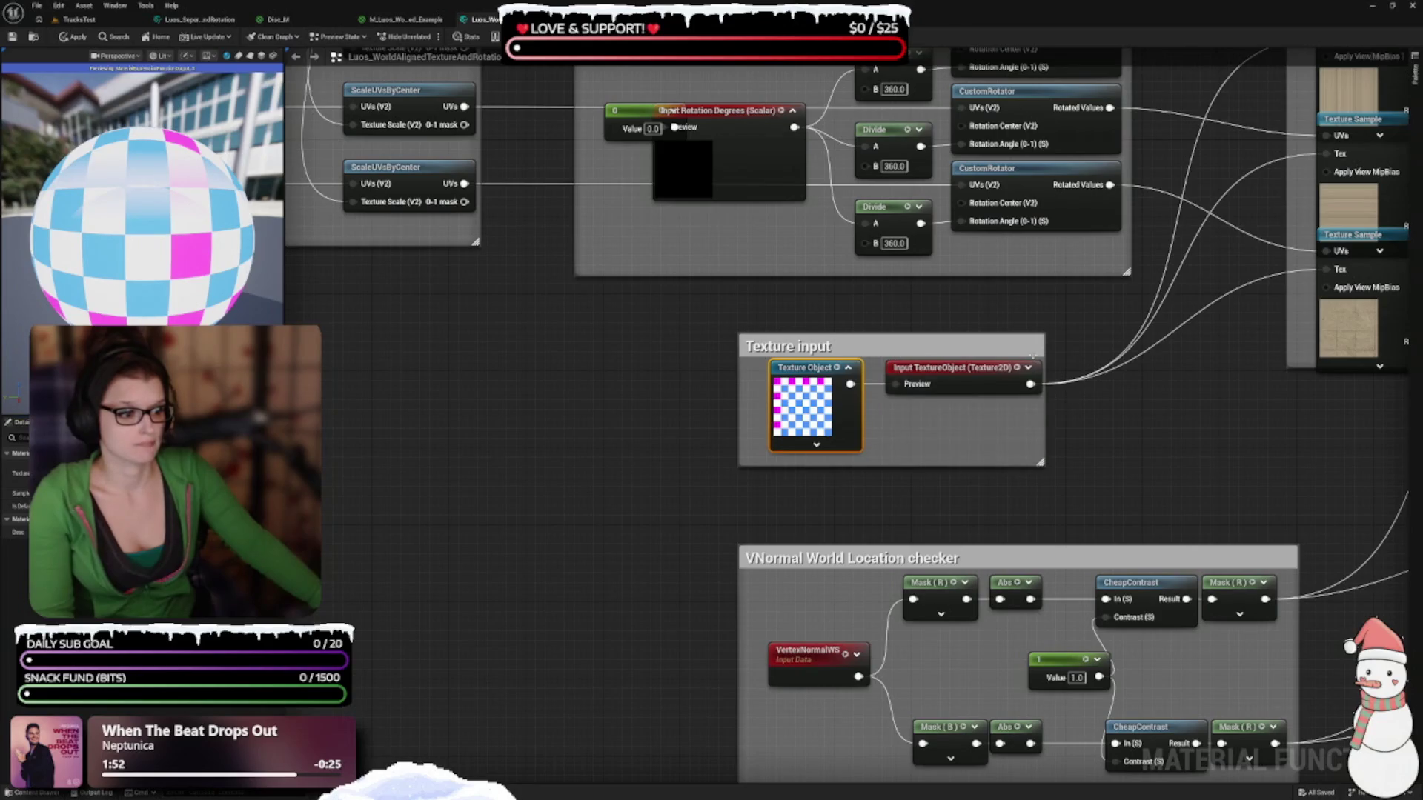
left_click(1028, 367)
mouse_move(1030, 375)
left_mouse_down()
mouse_move(922, 346)
mouse_move(878, 477)
left_mouse_up()
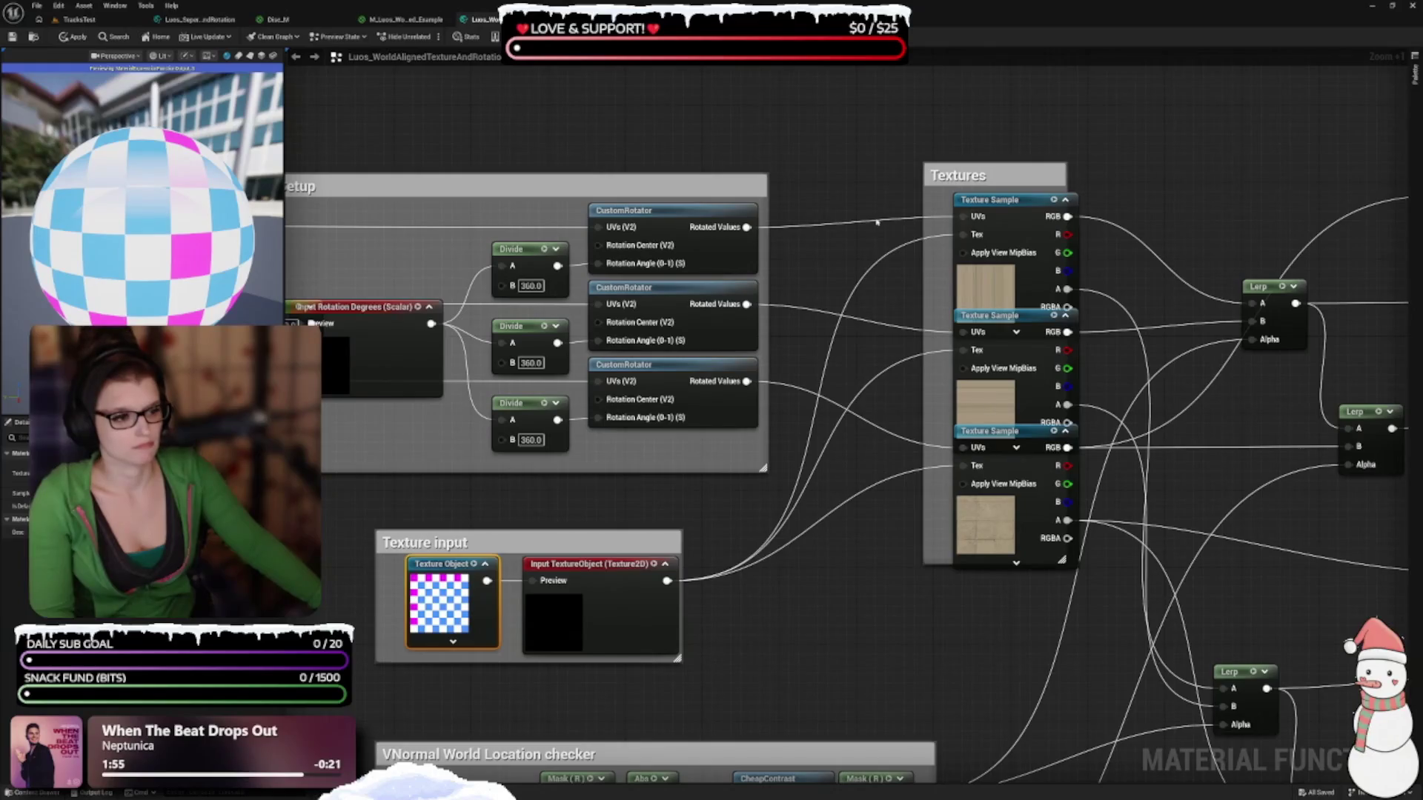
left_click(1027, 258)
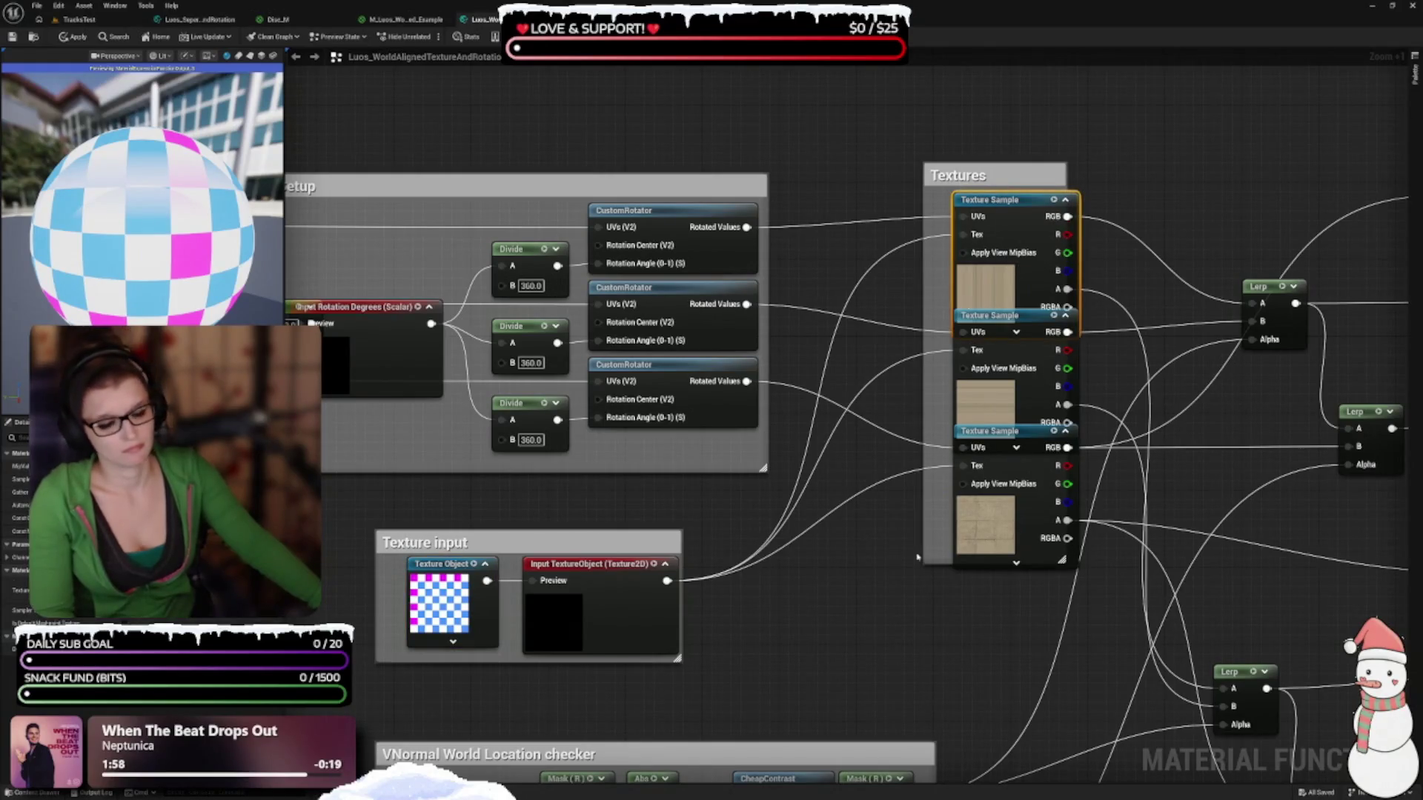
left_click(1066, 199)
left_click(1066, 199)
left_click(1065, 316)
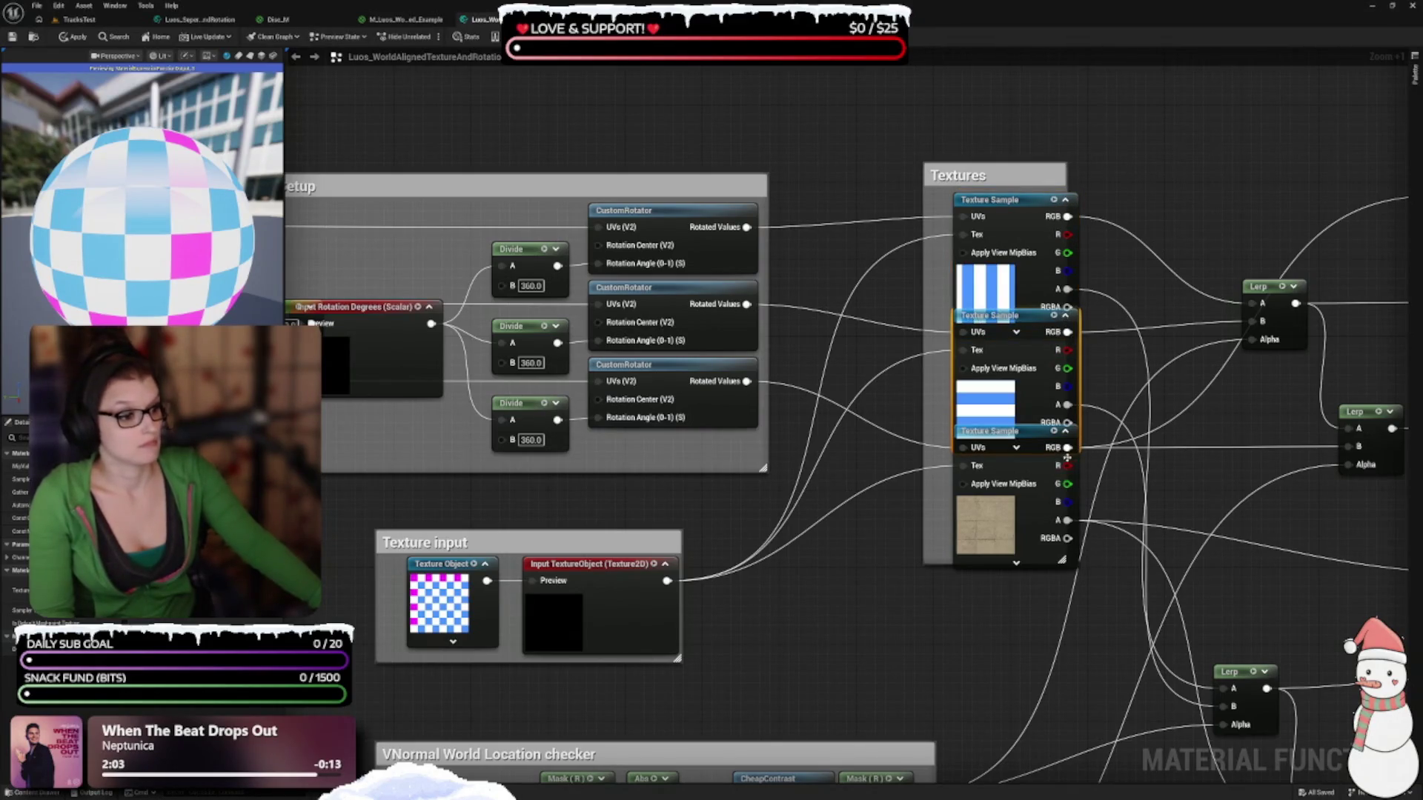
left_click_drag(1004, 543, 1360, 512)
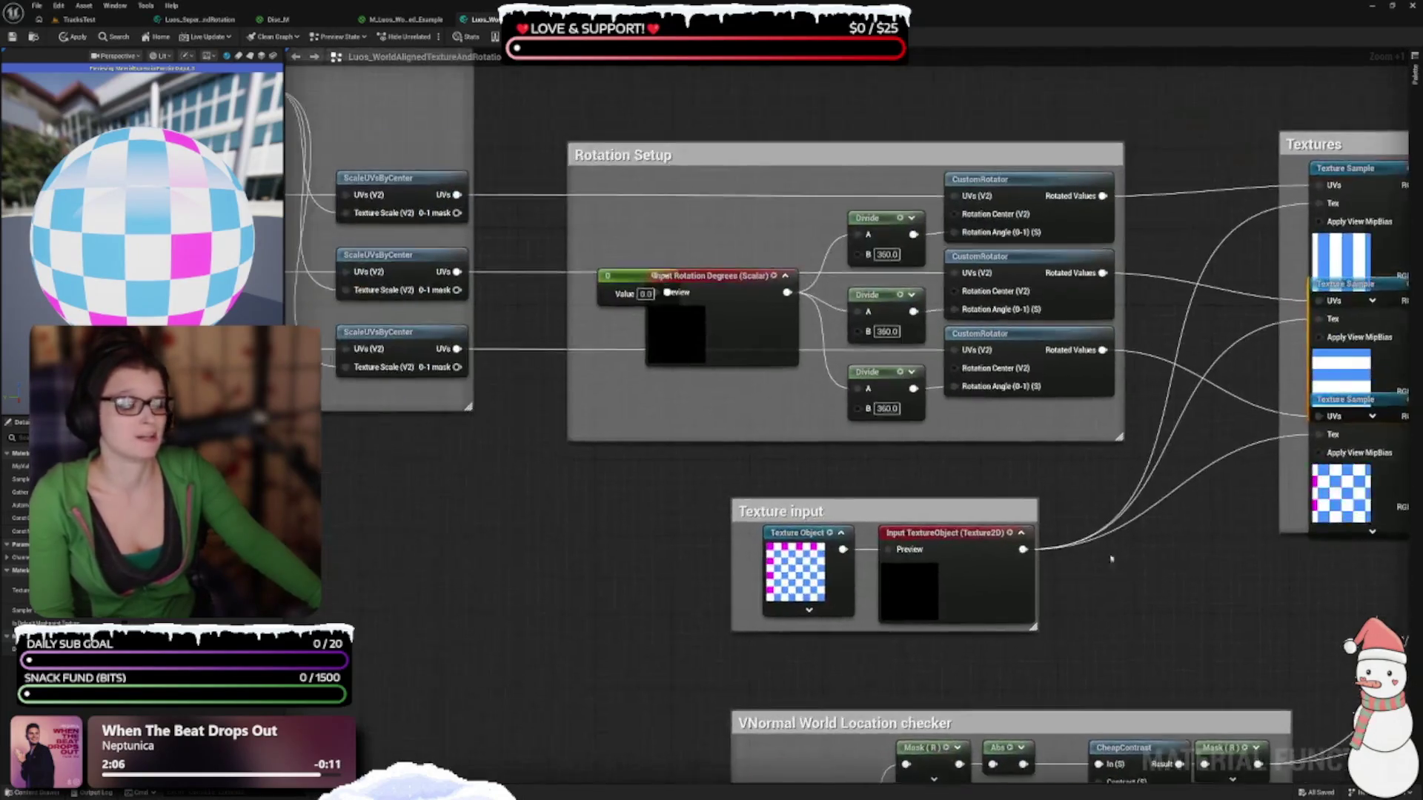
Move Input Rotation Degrees and Input Texture Offset down and extend the Scaling Setup box
mouse_move(740, 330)
left_mouse_down()
mouse_move(739, 387)
mouse_move(772, 423)
mouse_move(535, 674)
mouse_move(1147, 536)
mouse_move(1185, 640)
left_mouse_up()
left_click_drag(962, 514, 952, 534)
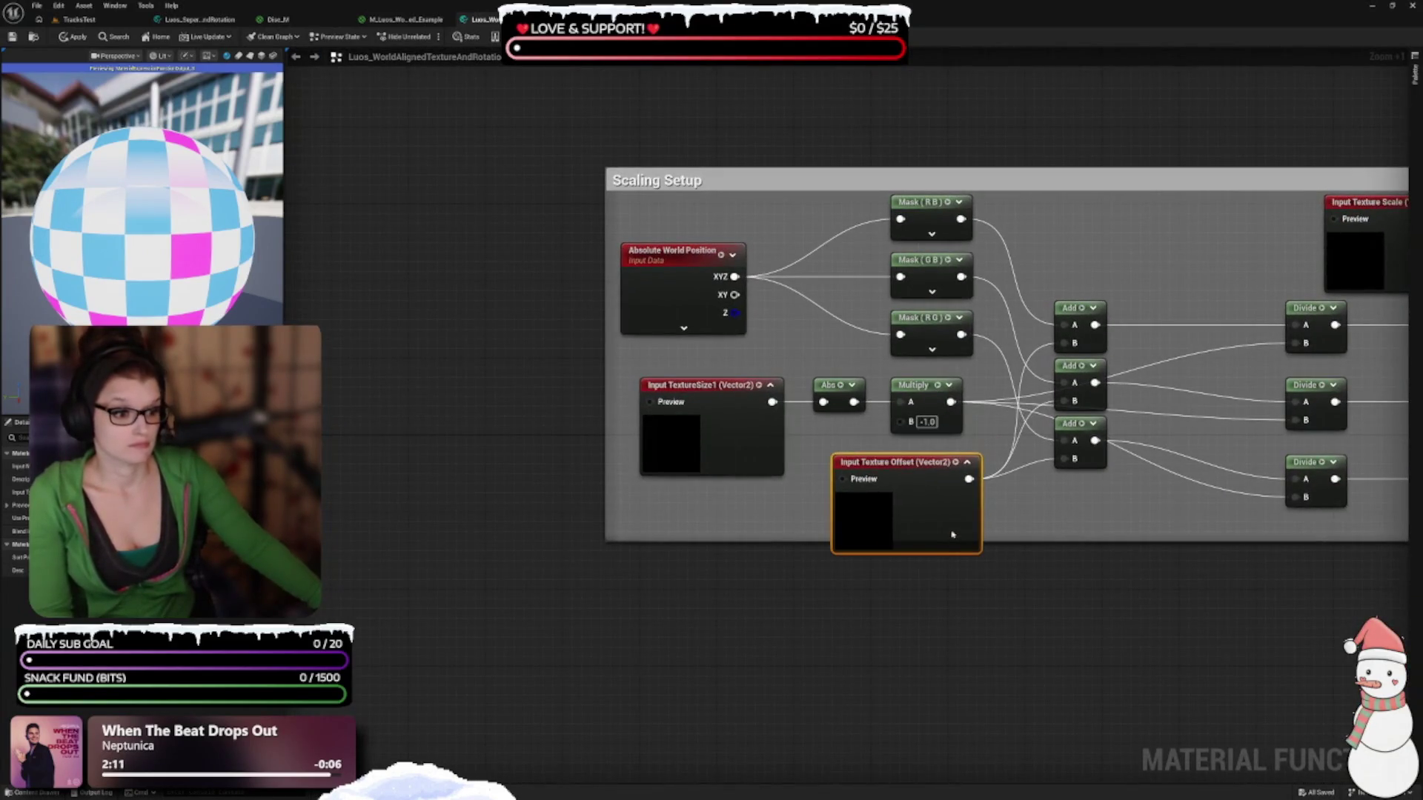
left_click_drag(1058, 540, 1058, 579)
left_click_drag(1068, 624, 810, 565)
left_click(515, 376)
left_click(404, 19)
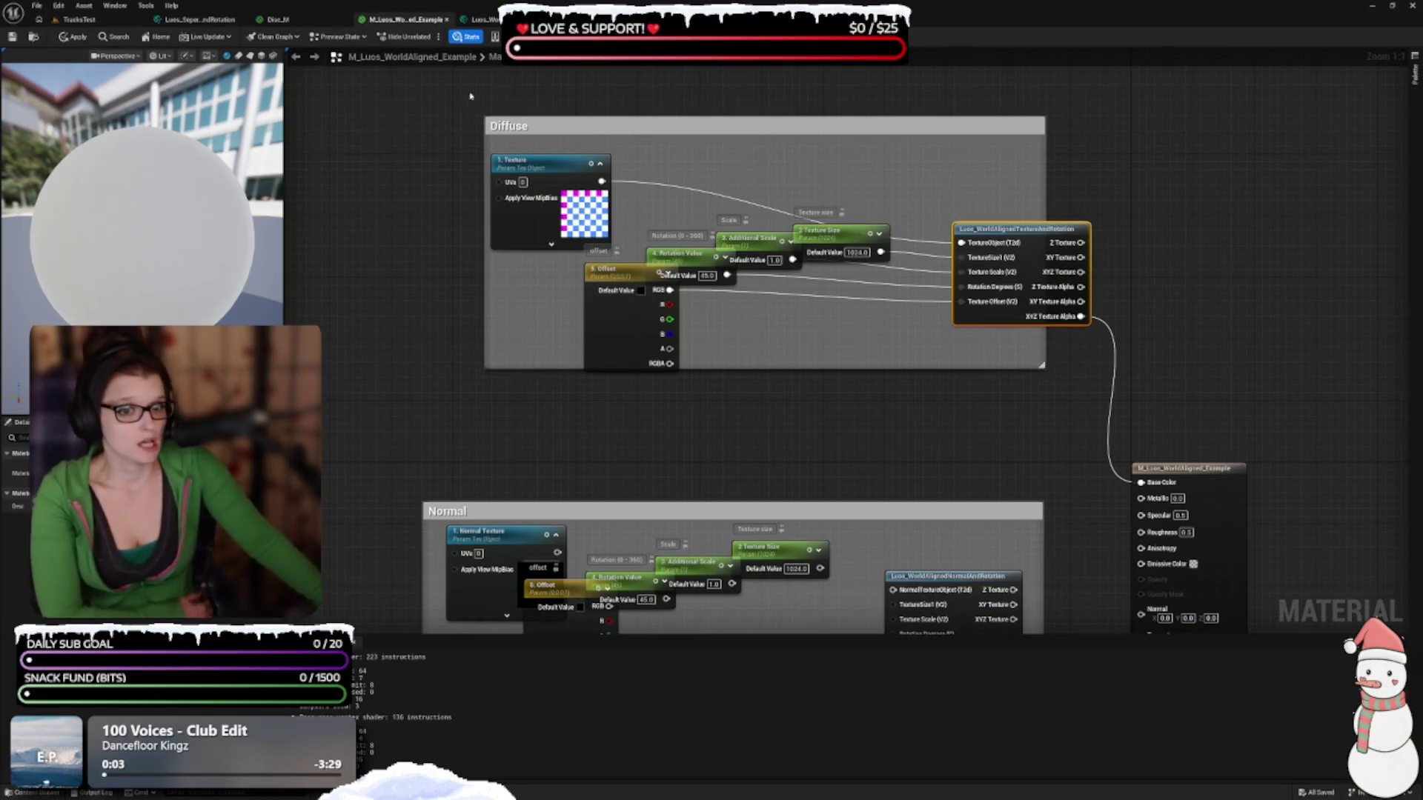
In the example material, move the Offset node left and drag the Diffuse box's bottom edge down
left_click(478, 19)
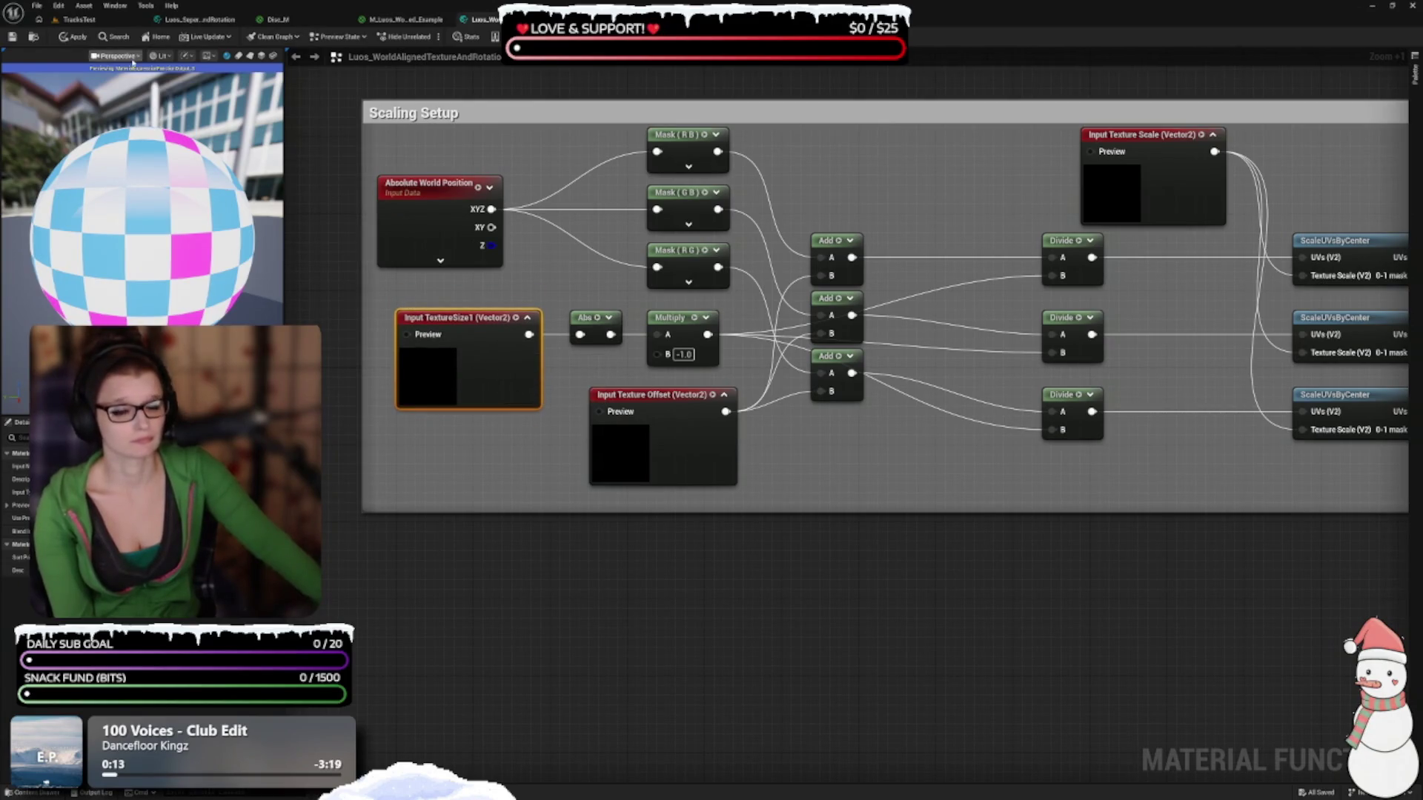
left_click(407, 19)
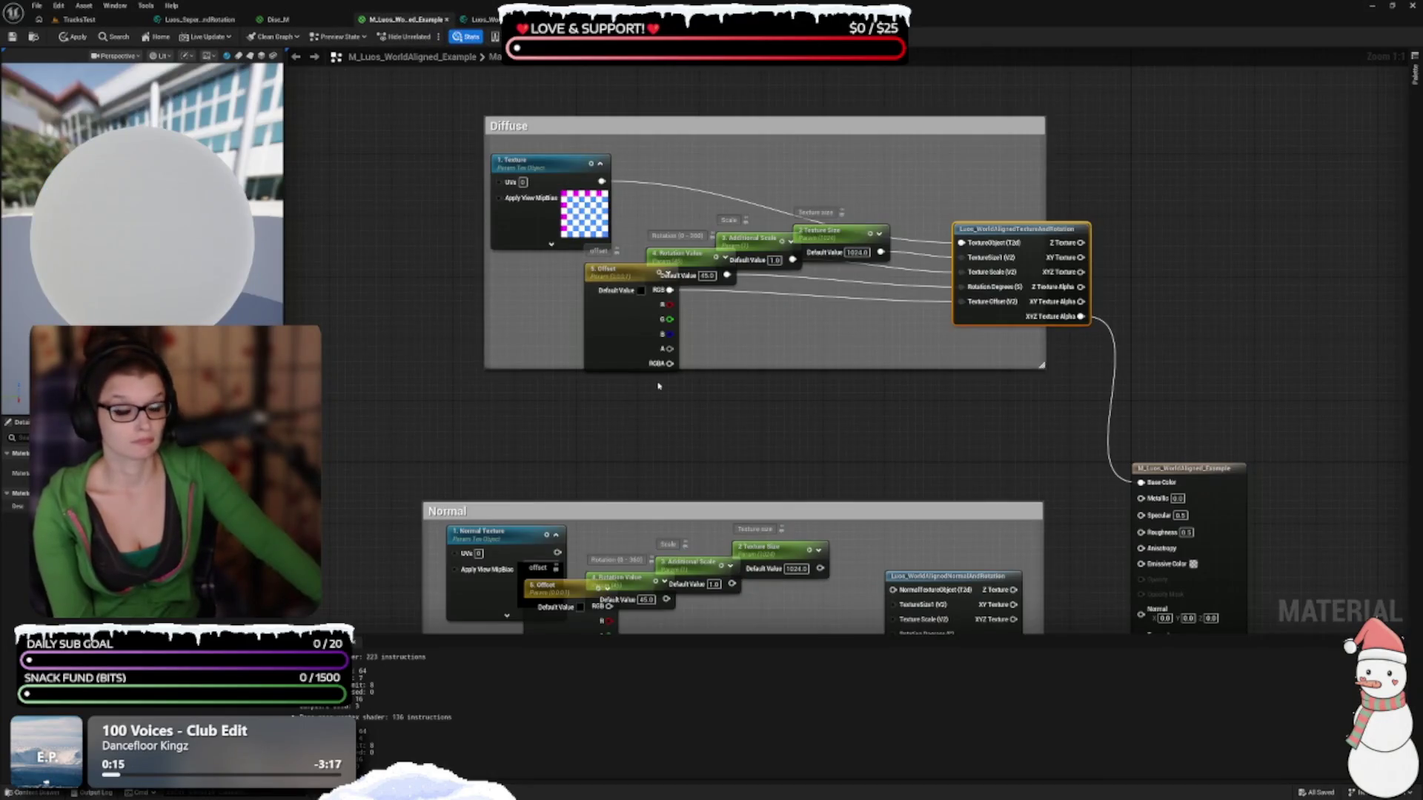
mouse_move(699, 386)
left_mouse_down()
mouse_move(677, 113)
mouse_move(666, 490)
left_mouse_up()
left_click_drag(529, 404, 482, 418)
left_click_drag(588, 452, 588, 467)
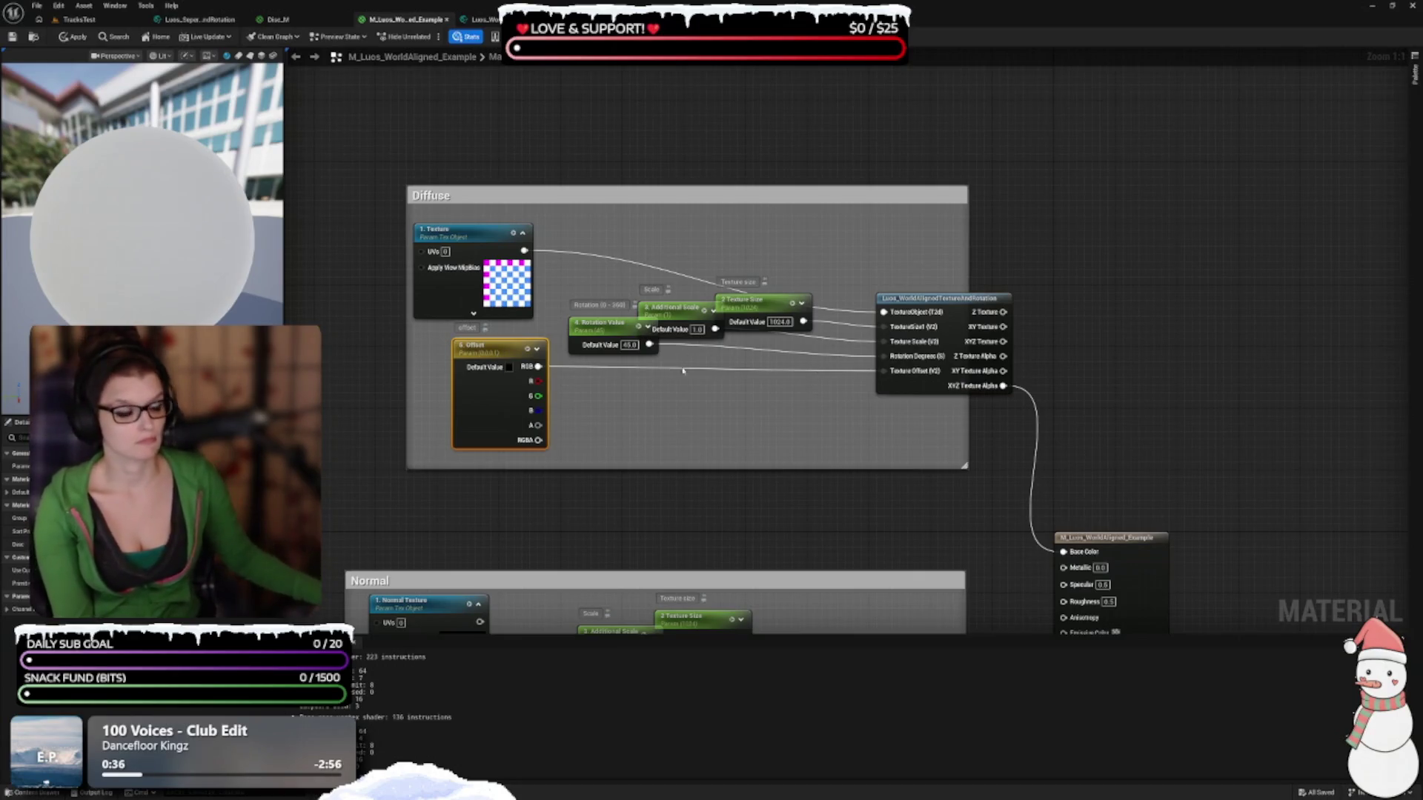
left_click_drag(1200, 430, 1124, 302)
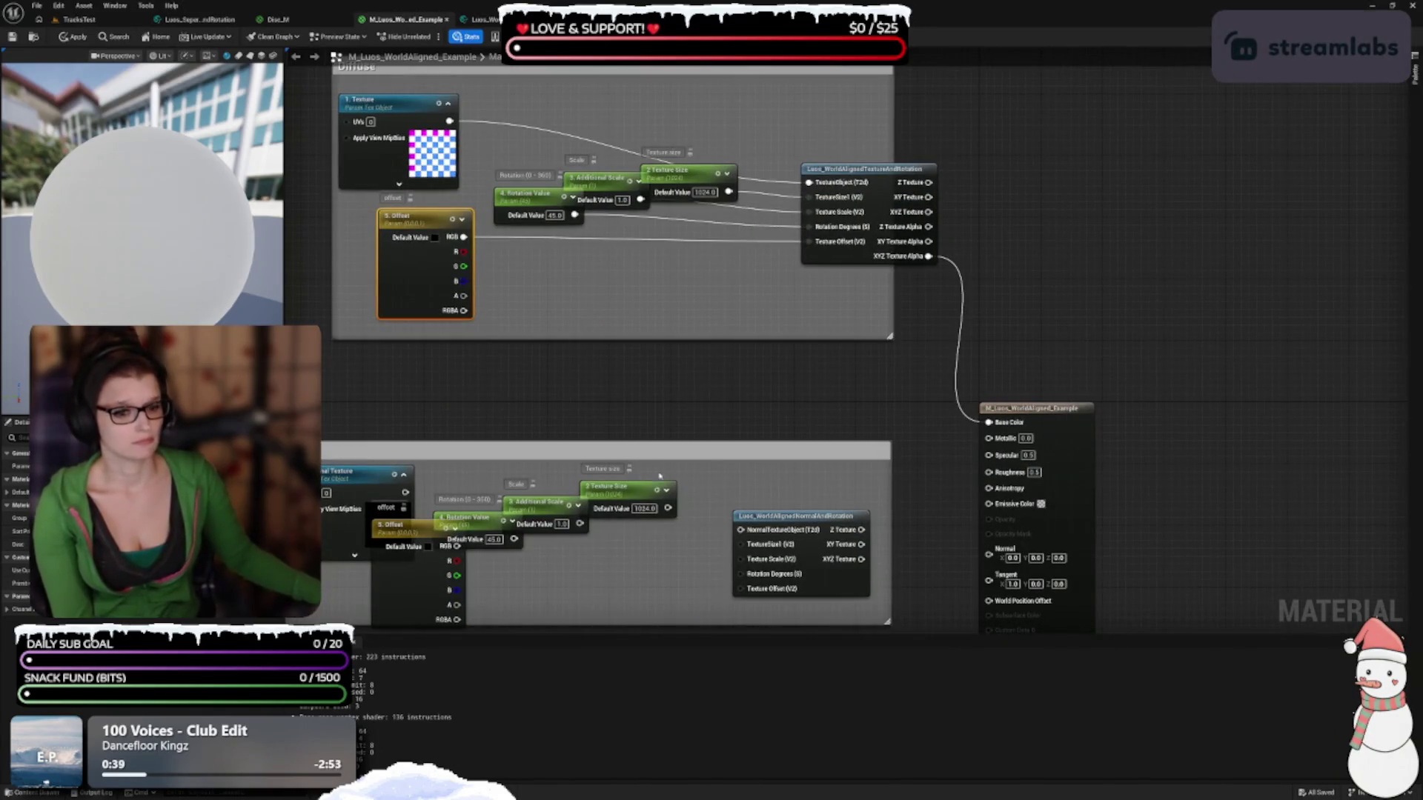
mouse_move(707, 349)
left_mouse_down()
mouse_move(851, 508)
mouse_move(849, 560)
left_mouse_up()
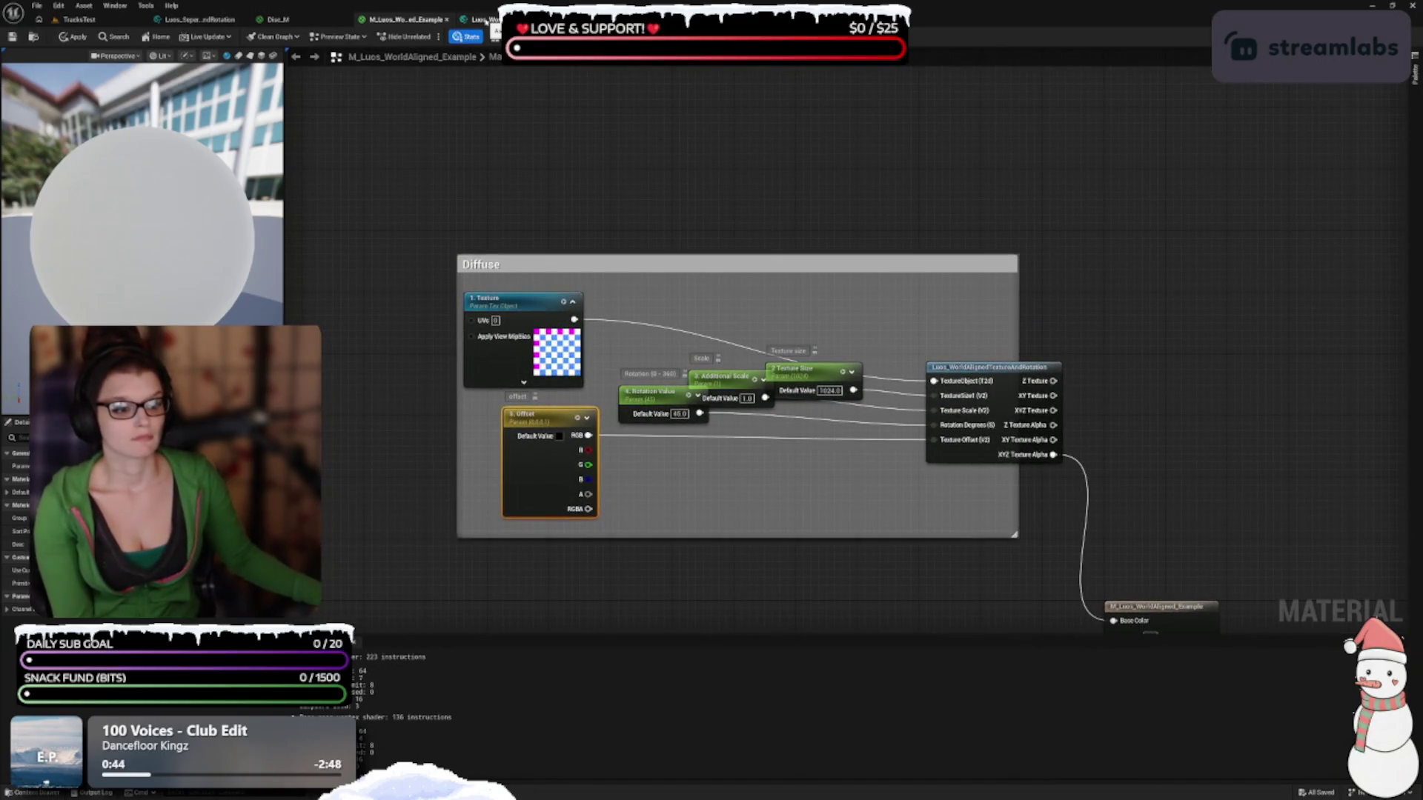
left_click(484, 20)
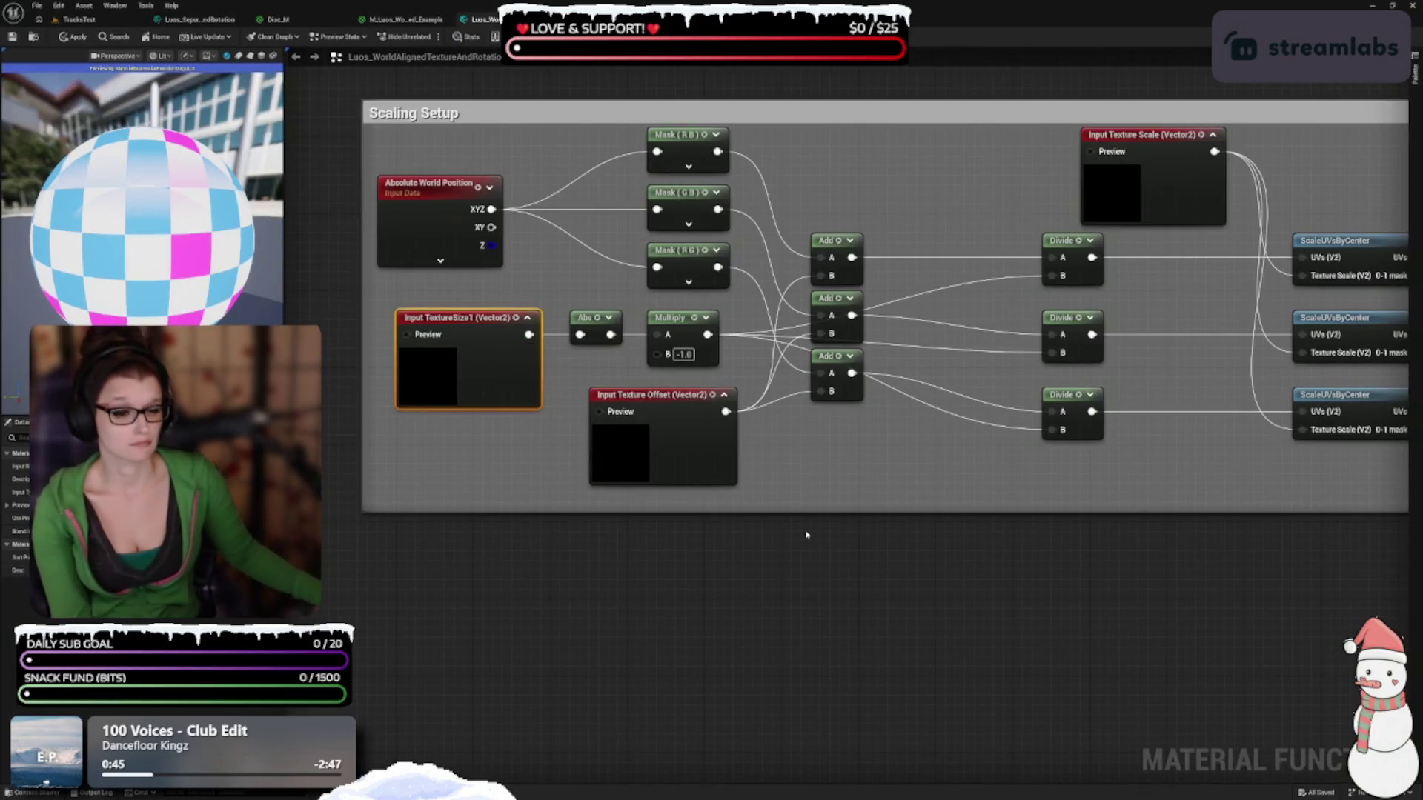
Enlarge the Textures comment box and space its three Texture Sample nodes apart
left_click_drag(807, 528, 730, 405)
mouse_move(767, 329)
left_mouse_down()
mouse_move(733, 482)
mouse_move(880, 400)
mouse_move(873, 480)
left_mouse_up()
mouse_move(1288, 605)
left_mouse_down()
mouse_move(1067, 428)
mouse_move(868, 519)
left_mouse_up()
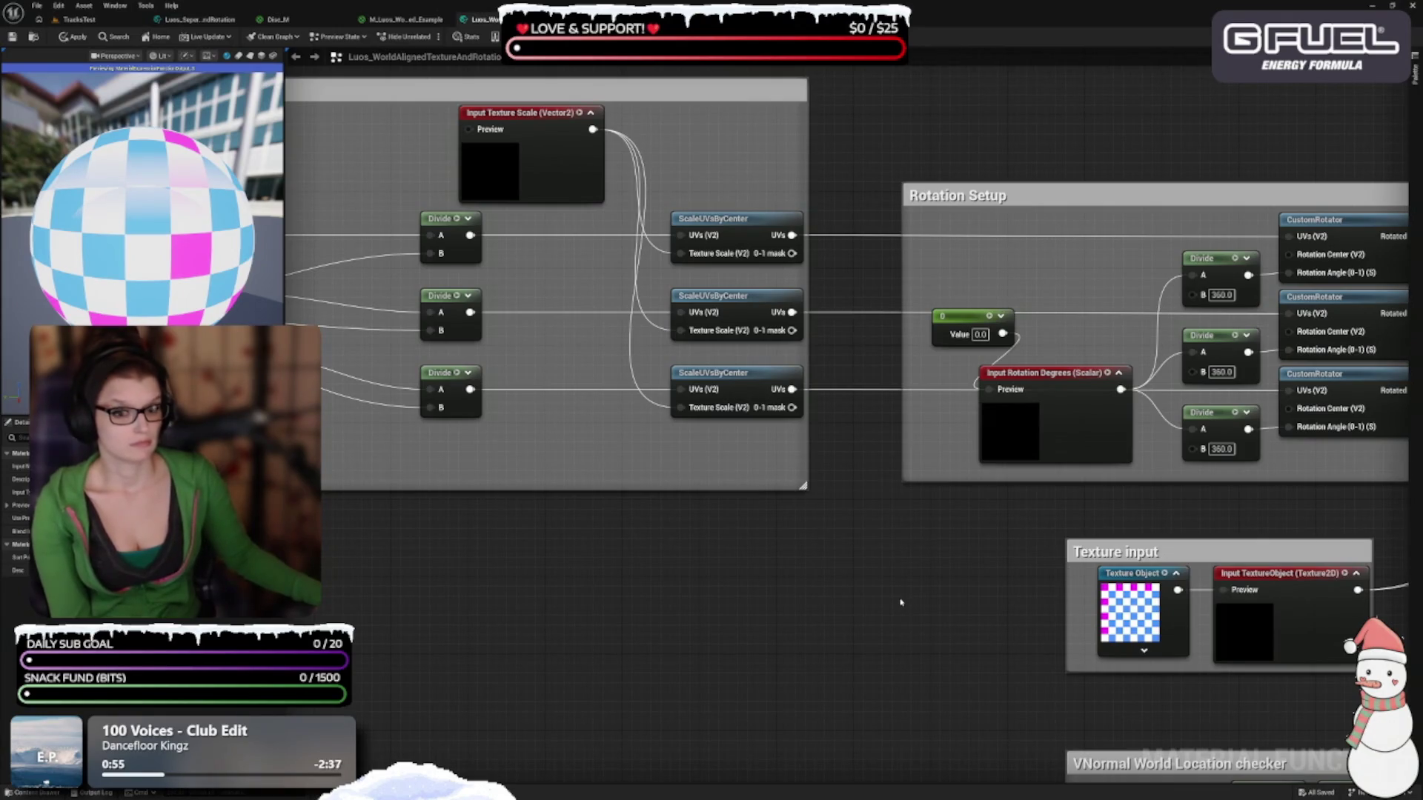
scroll(900, 604, "down", 3)
mouse_move(786, 493)
left_mouse_down()
mouse_move(954, 461)
mouse_move(1096, 466)
left_mouse_up()
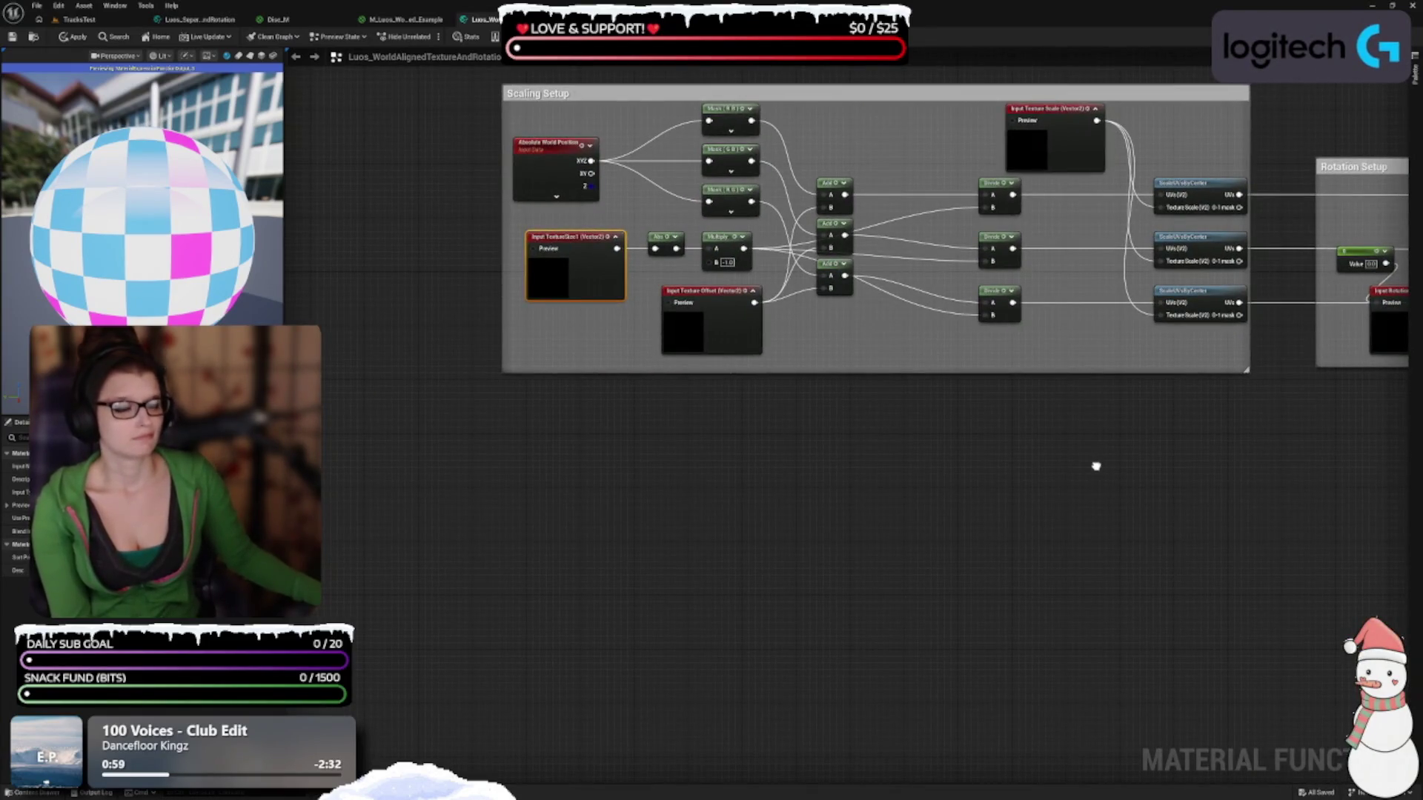
left_click_drag(1096, 466, 586, 470)
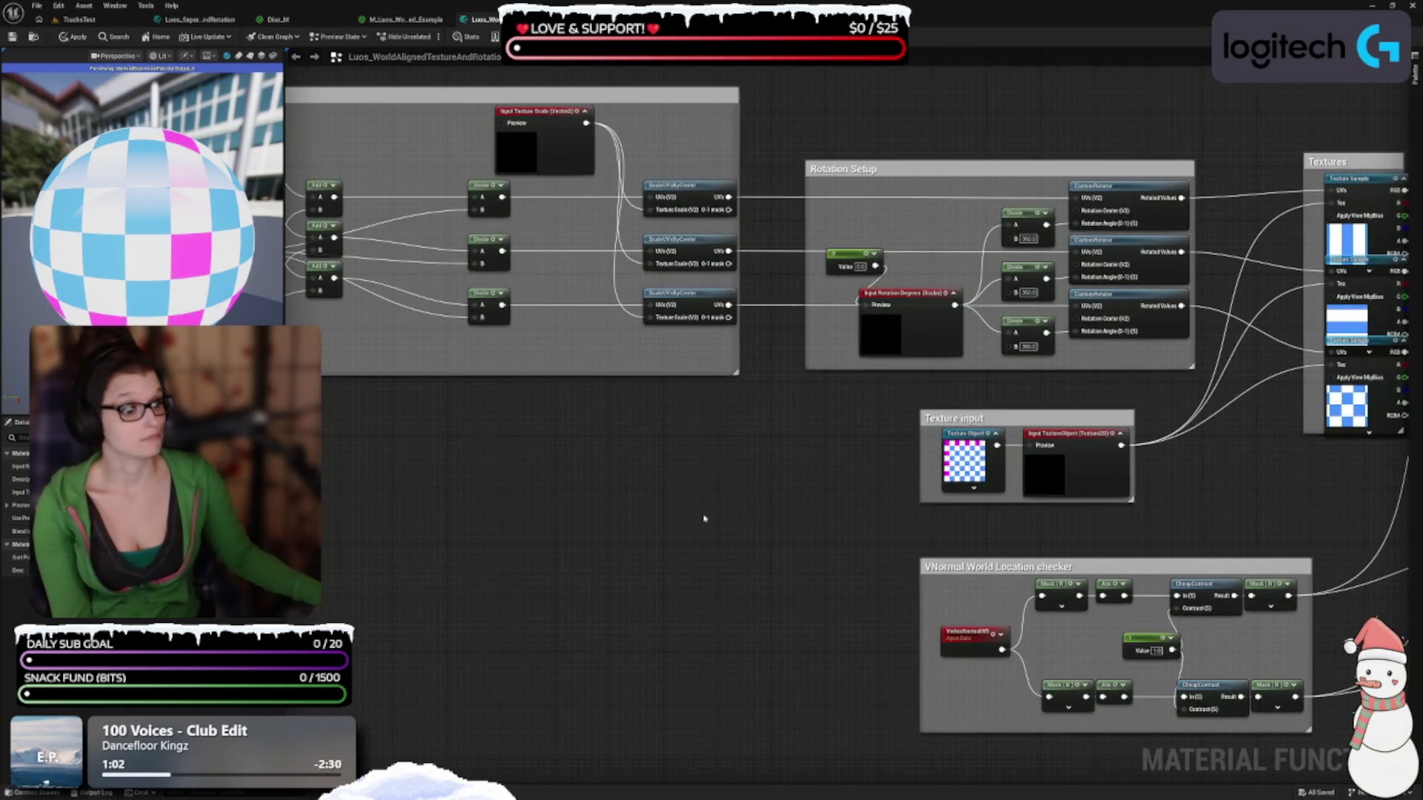
left_click_drag(736, 525, 585, 518)
left_click_drag(648, 565, 1178, 309)
scroll(1178, 309, "up", 1)
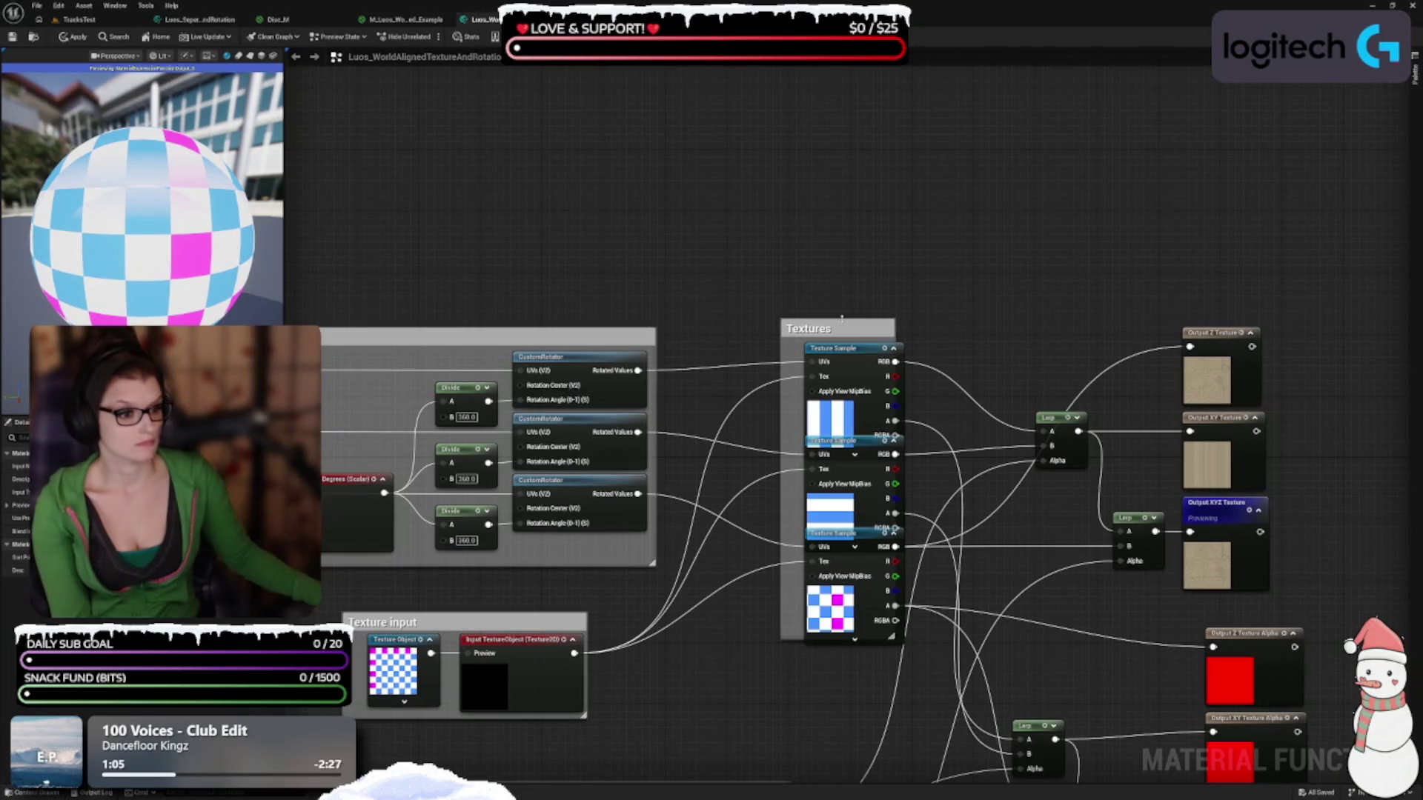
left_click_drag(842, 318, 823, 212)
left_click_drag(866, 358, 859, 267)
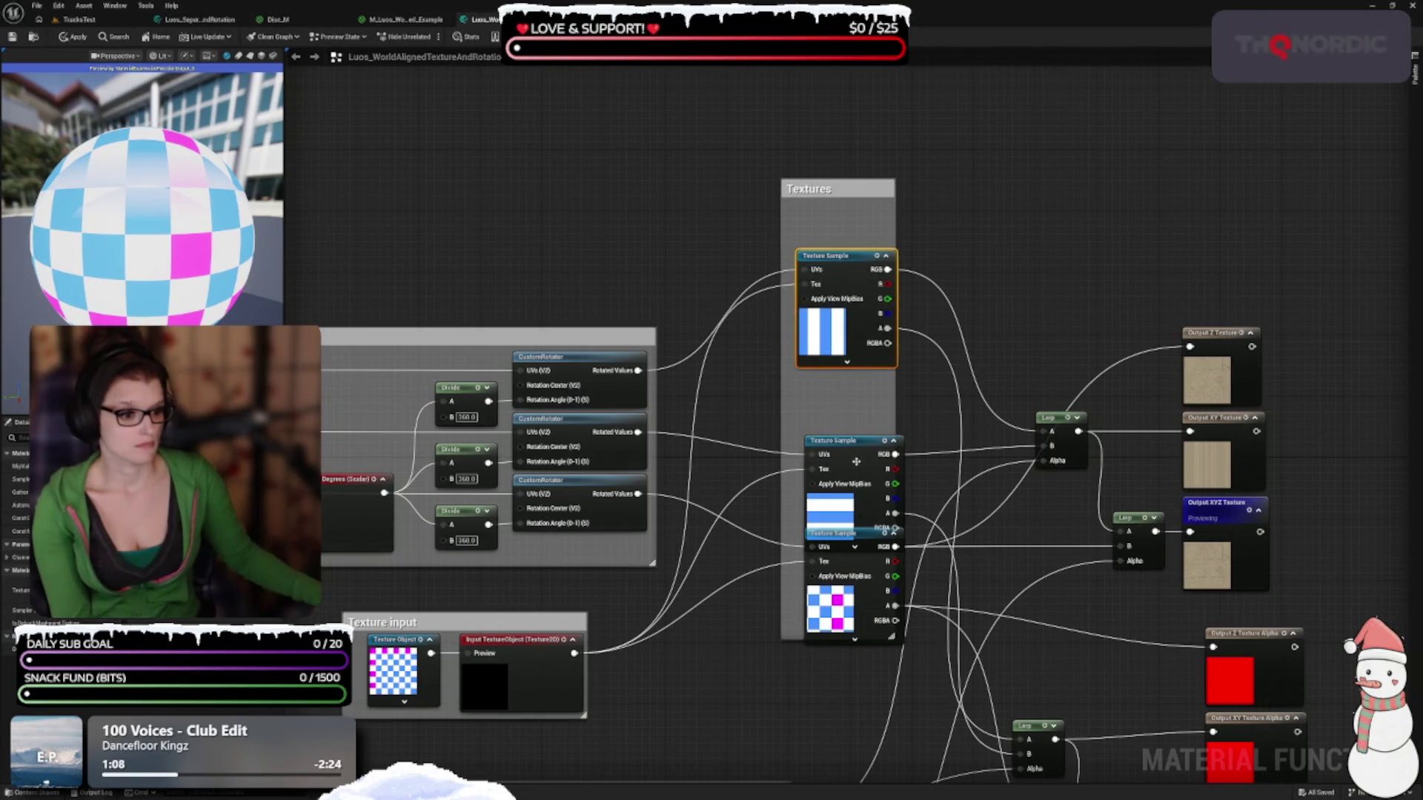
left_click_drag(871, 523, 870, 478)
left_click_drag(860, 552, 859, 537)
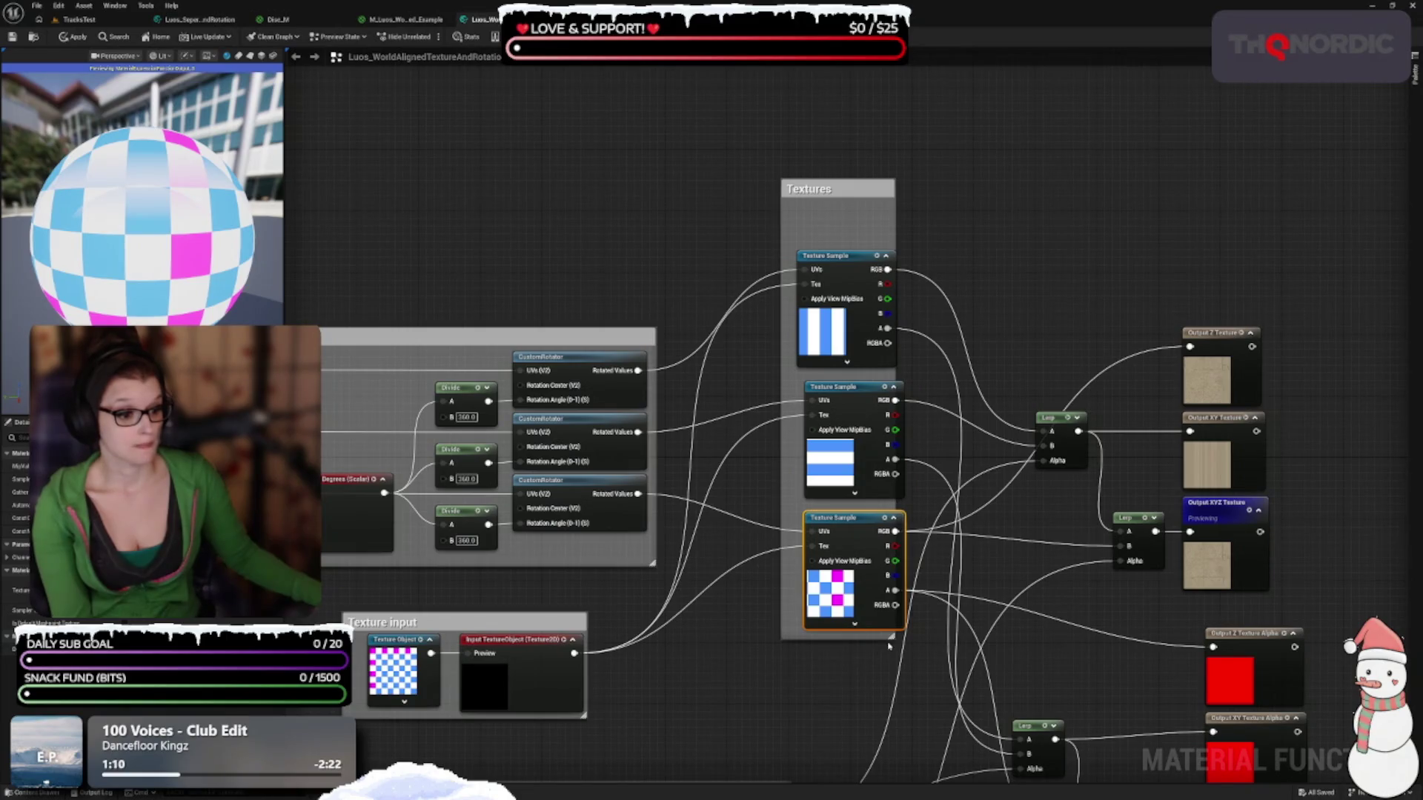
left_click_drag(891, 636, 914, 657)
Refresh the previews of the Output Z, XY and XYZ Texture nodes and their Alpha outputs
left_click(1254, 331)
left_click(1252, 333)
left_click(1254, 419)
left_click(1254, 419)
left_click(1258, 510)
left_click(1259, 510)
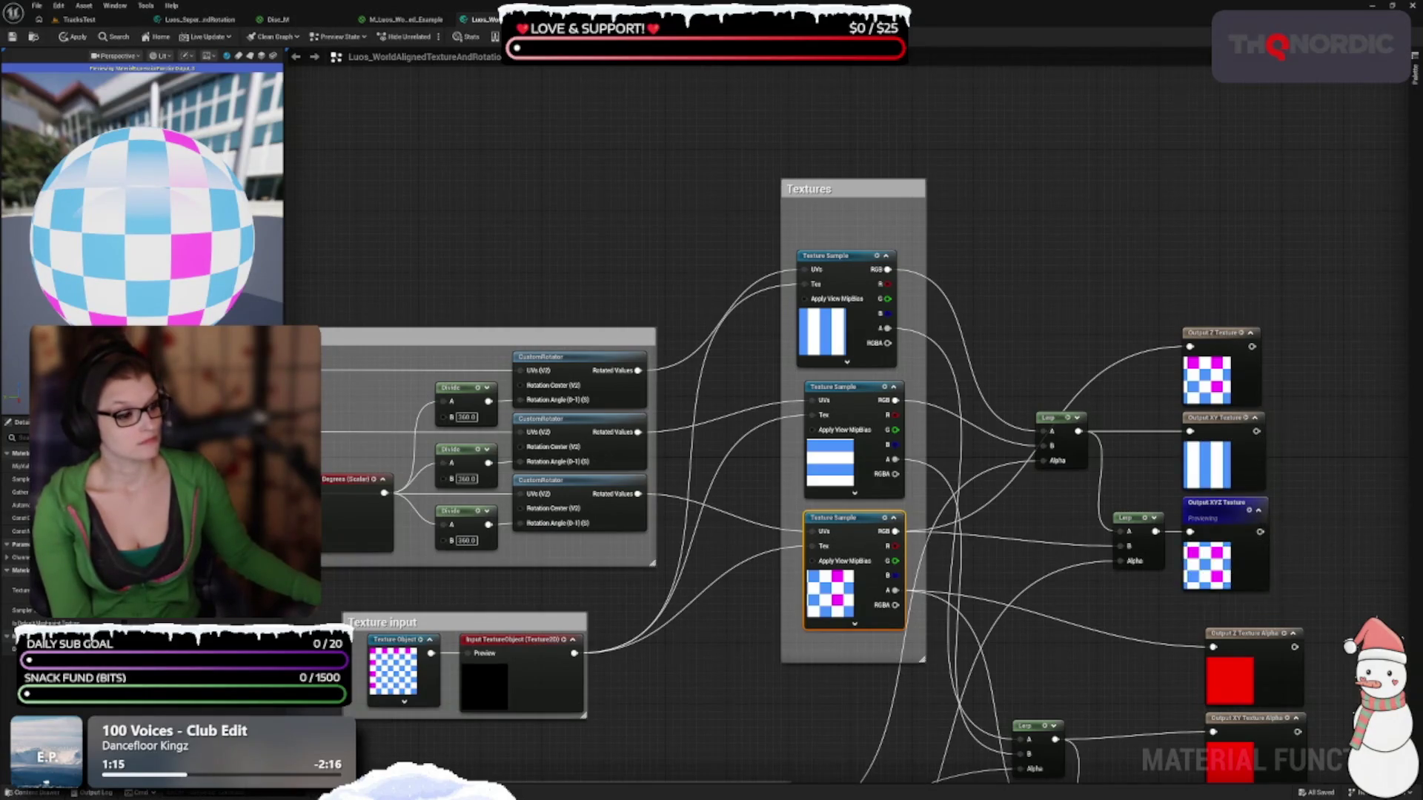
left_click_drag(1294, 633, 1150, 261)
left_click(1150, 261)
left_click(1150, 261)
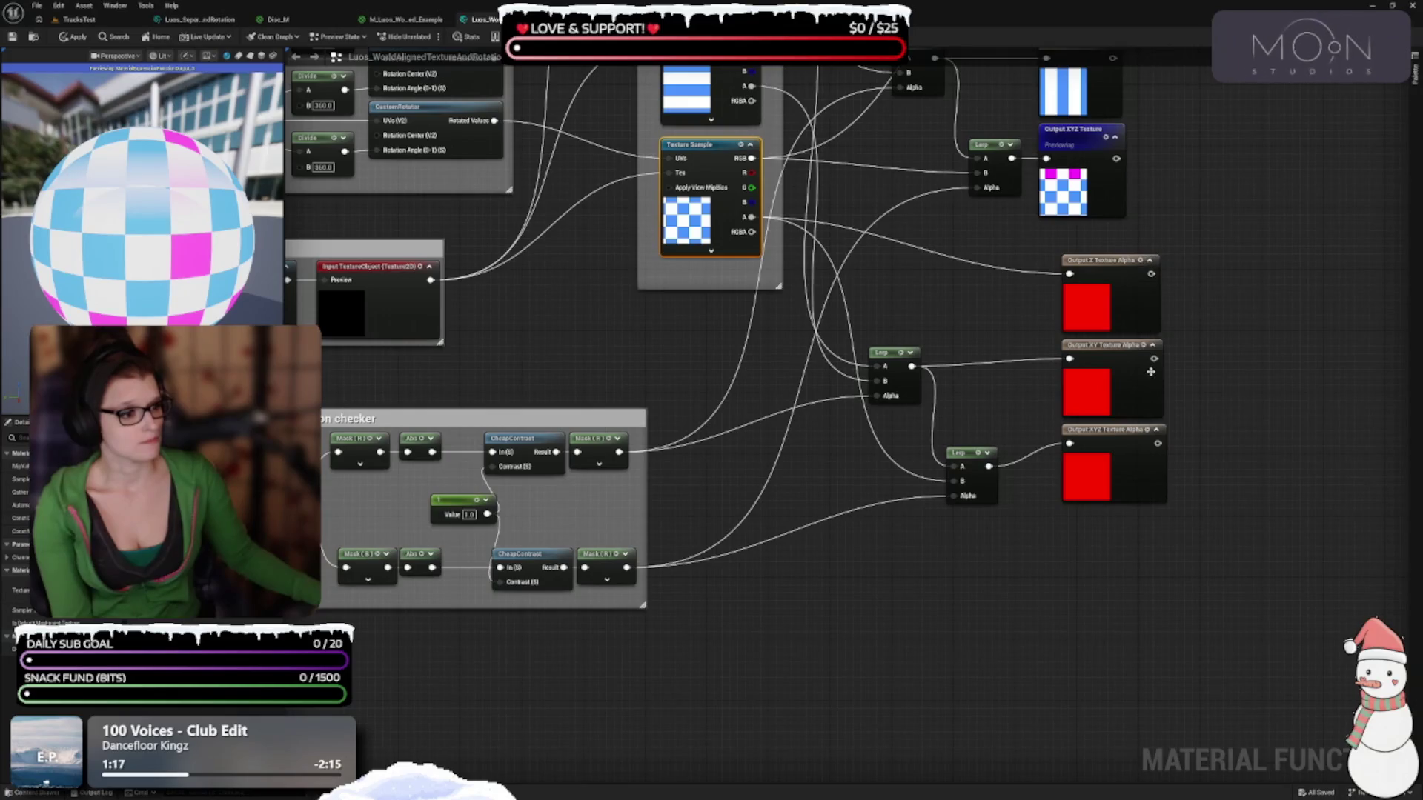
left_click(1152, 345)
left_click(1152, 345)
left_click(1157, 434)
left_click(1157, 434)
Collapse the Input TextureObject node's preview
left_click_drag(365, 729, 810, 692)
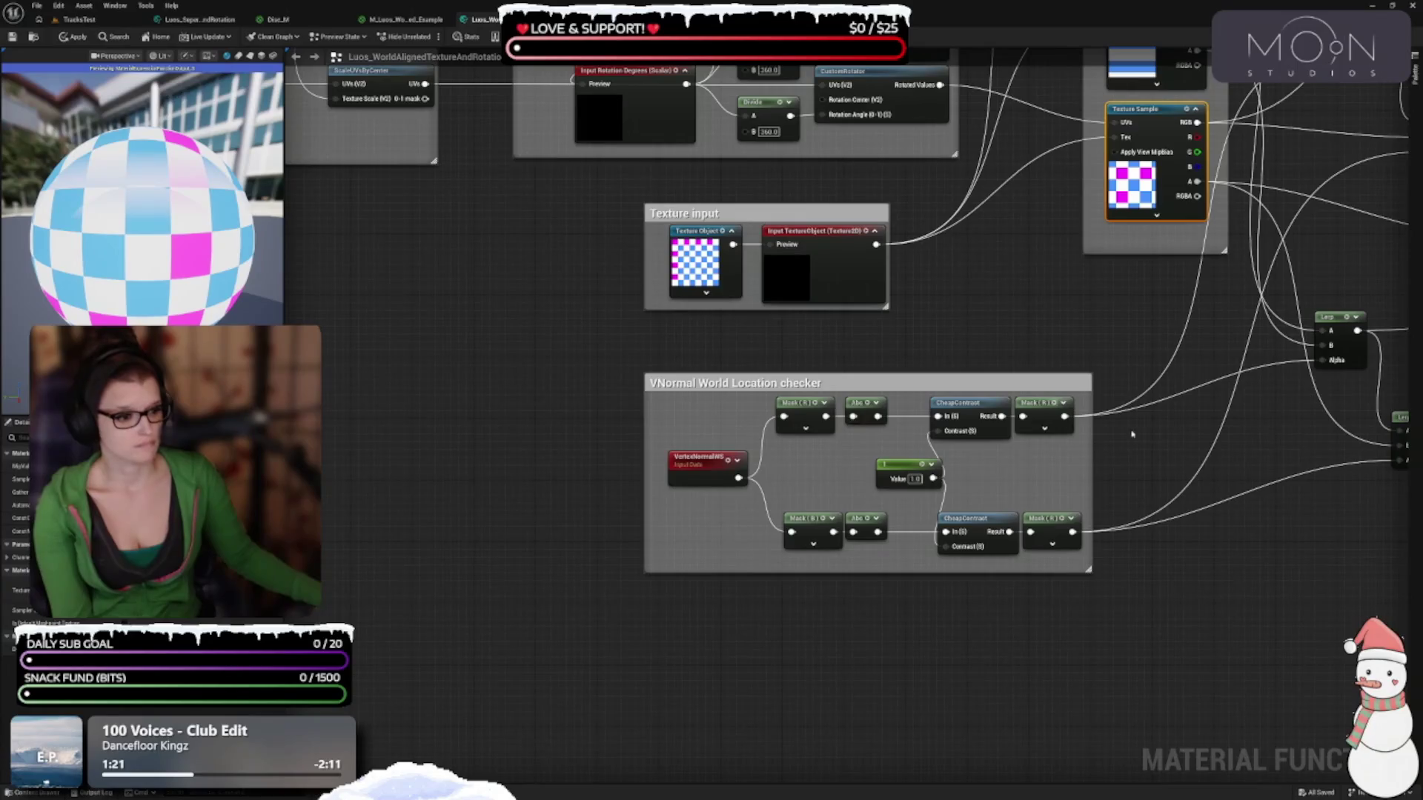
left_click_drag(1096, 440, 949, 396)
left_click(623, 349)
left_click_drag(633, 225, 760, 521)
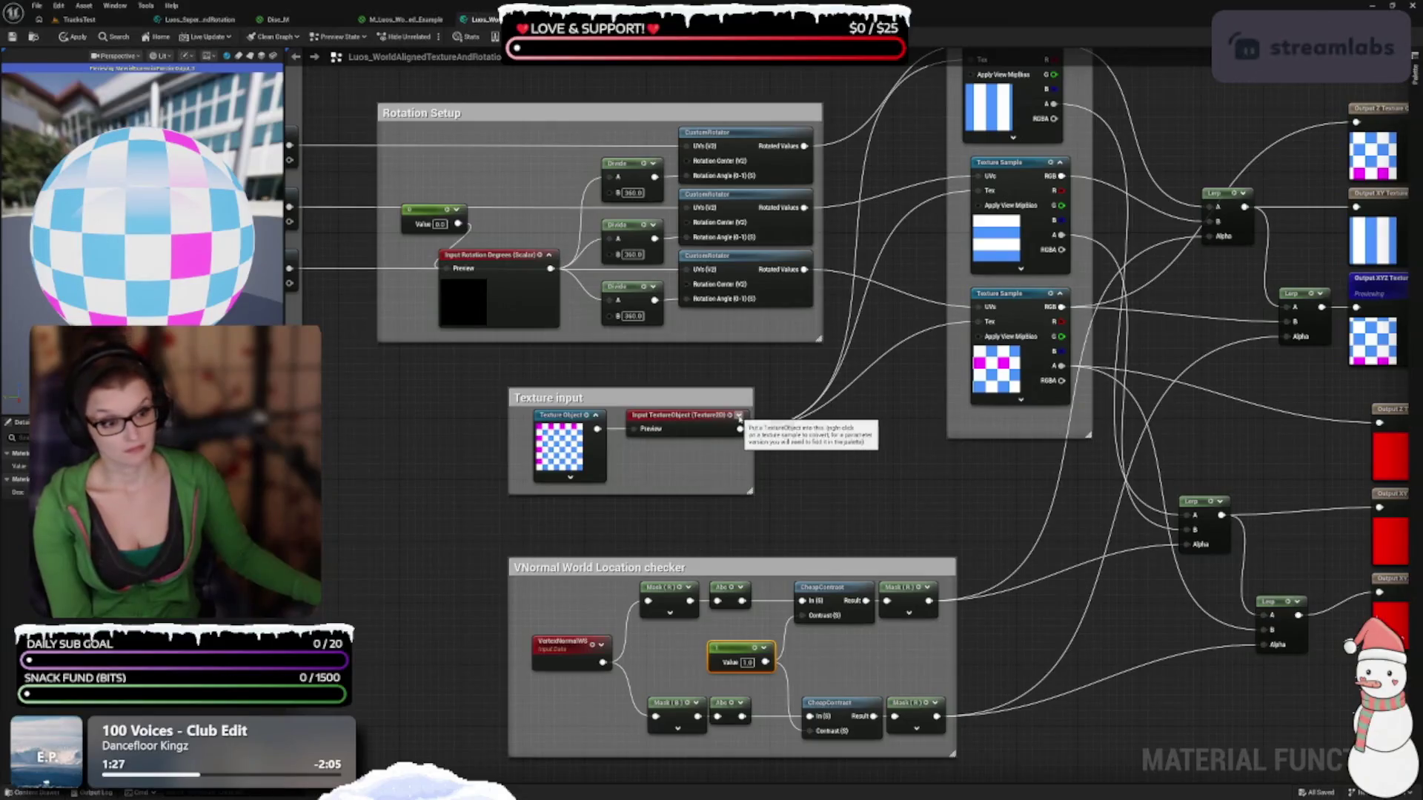
left_click(702, 450)
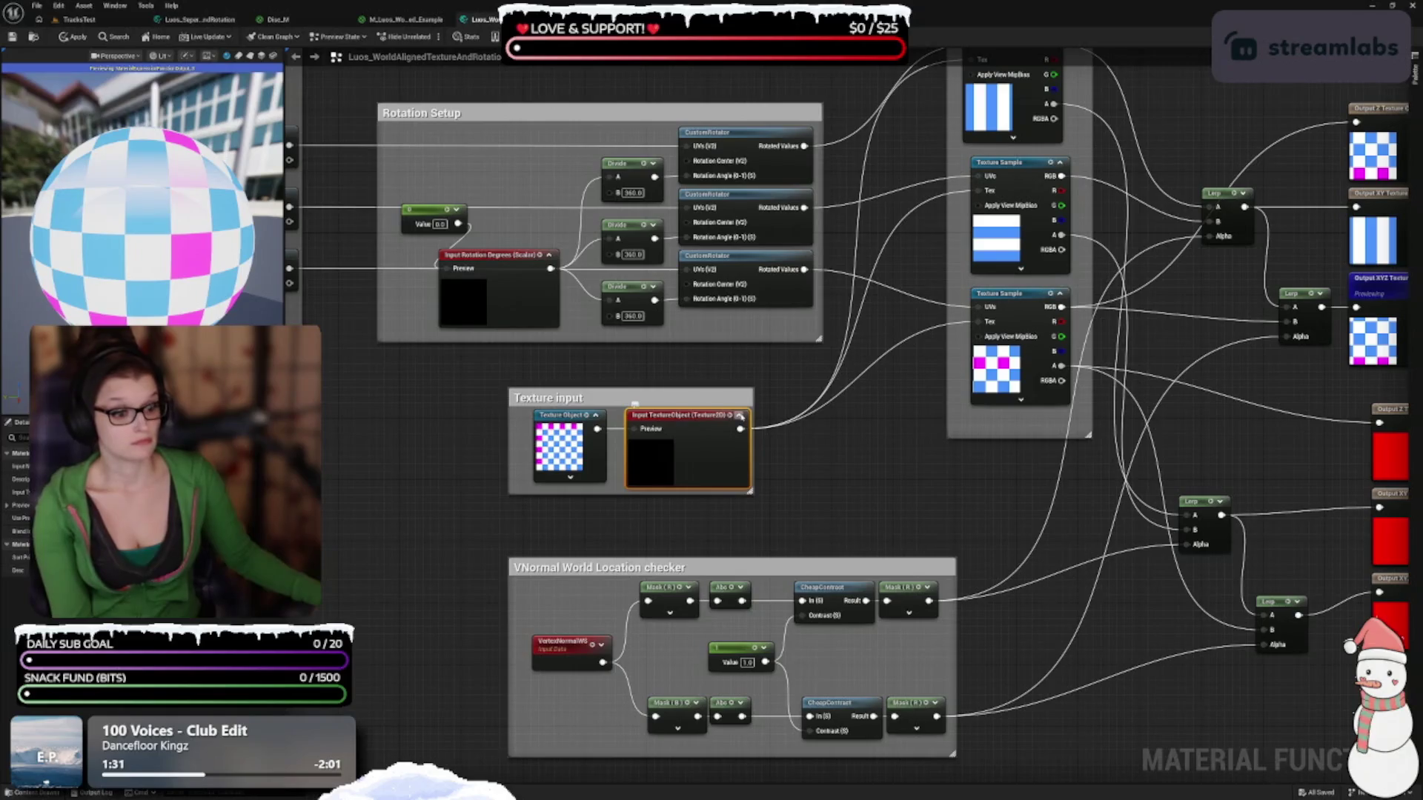
left_click(740, 416)
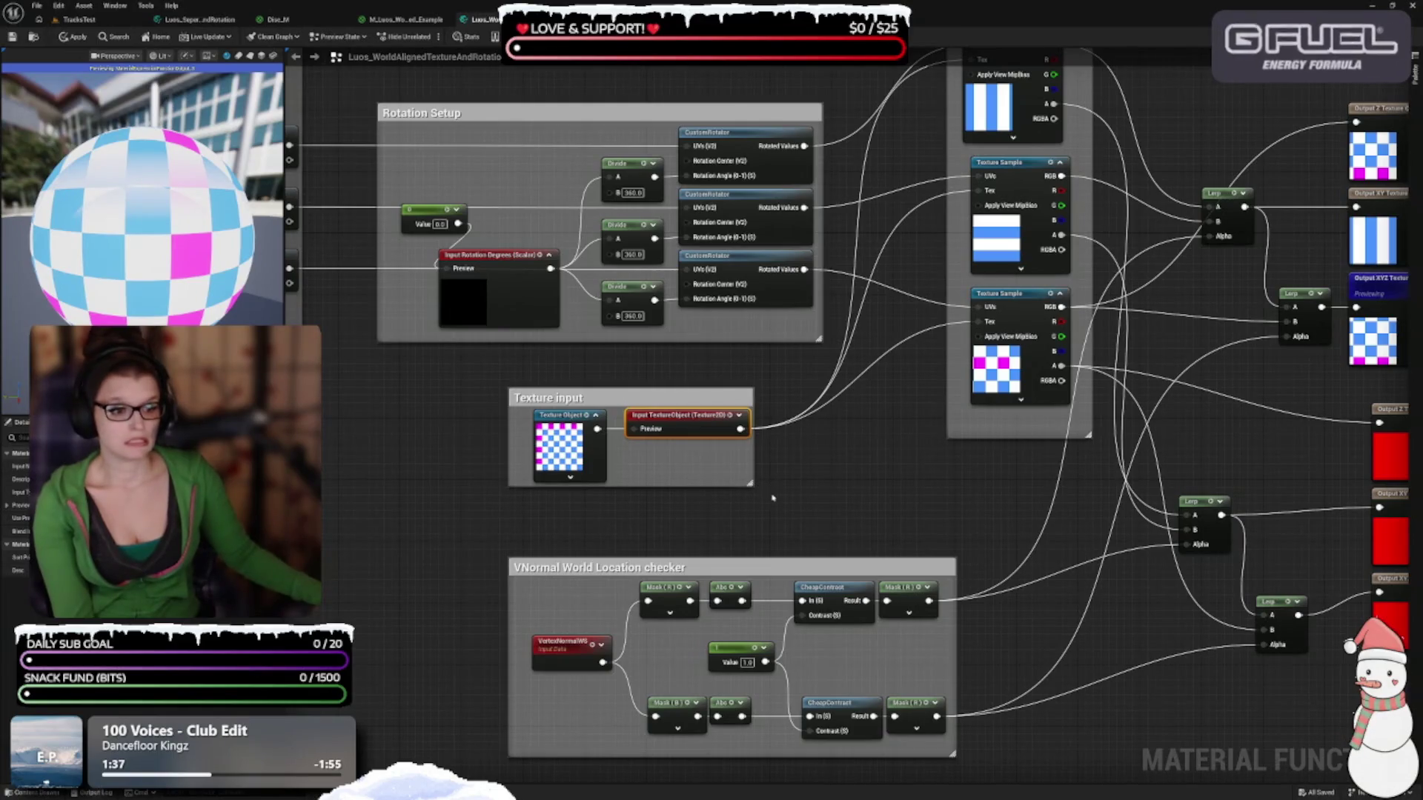
Move the first Lerp node up to the top right of the Textures group
left_click_drag(772, 499, 839, 614)
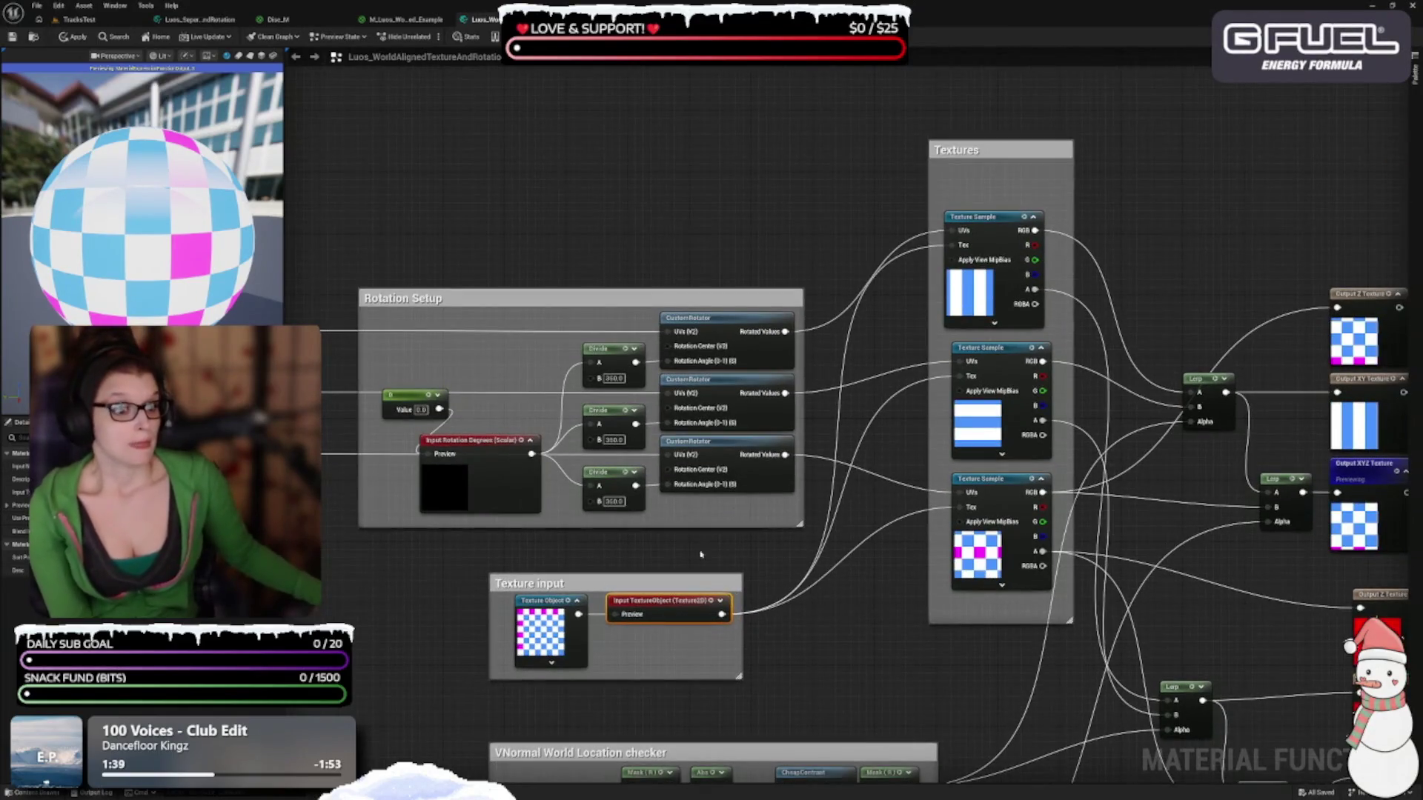
left_click_drag(504, 401, 325, 406)
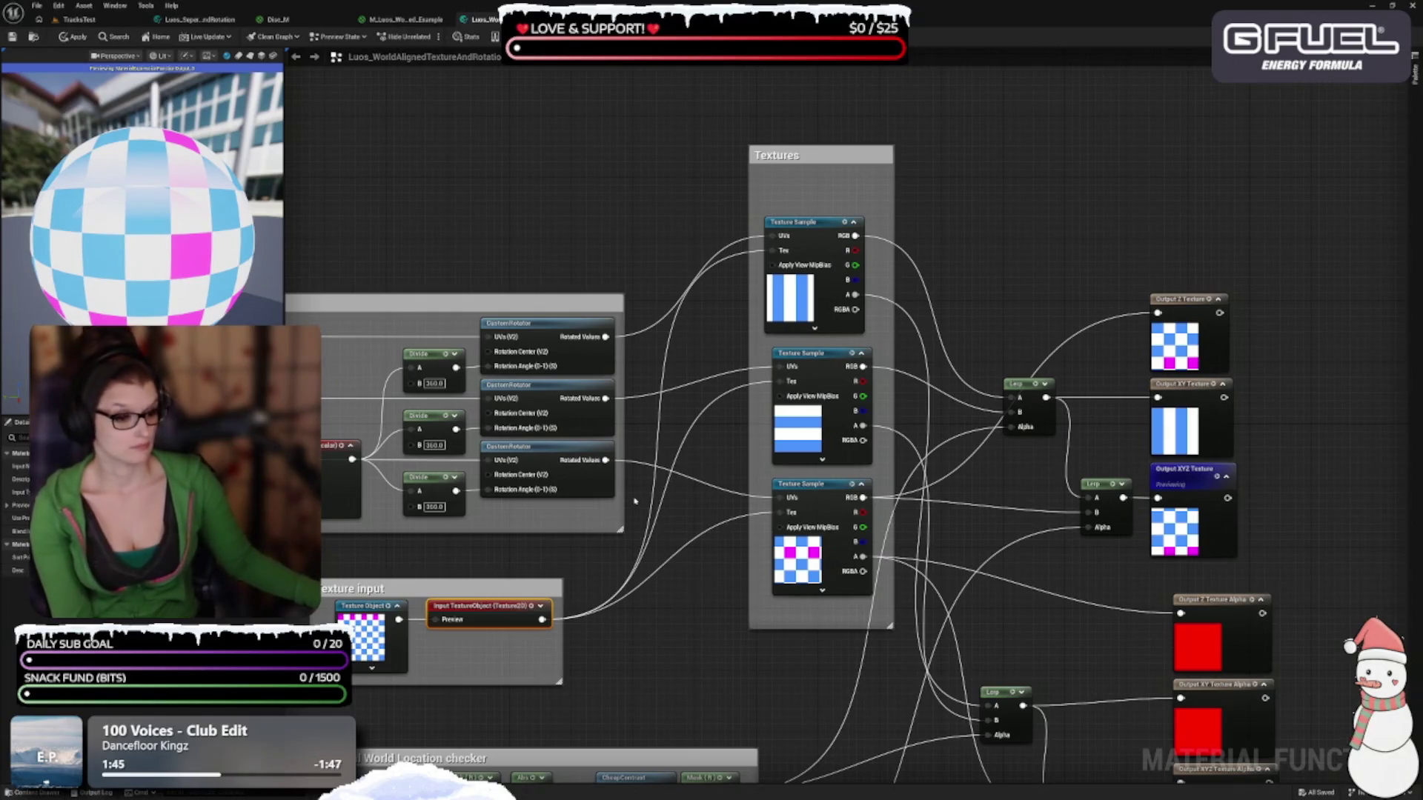
left_click_drag(711, 565, 597, 361)
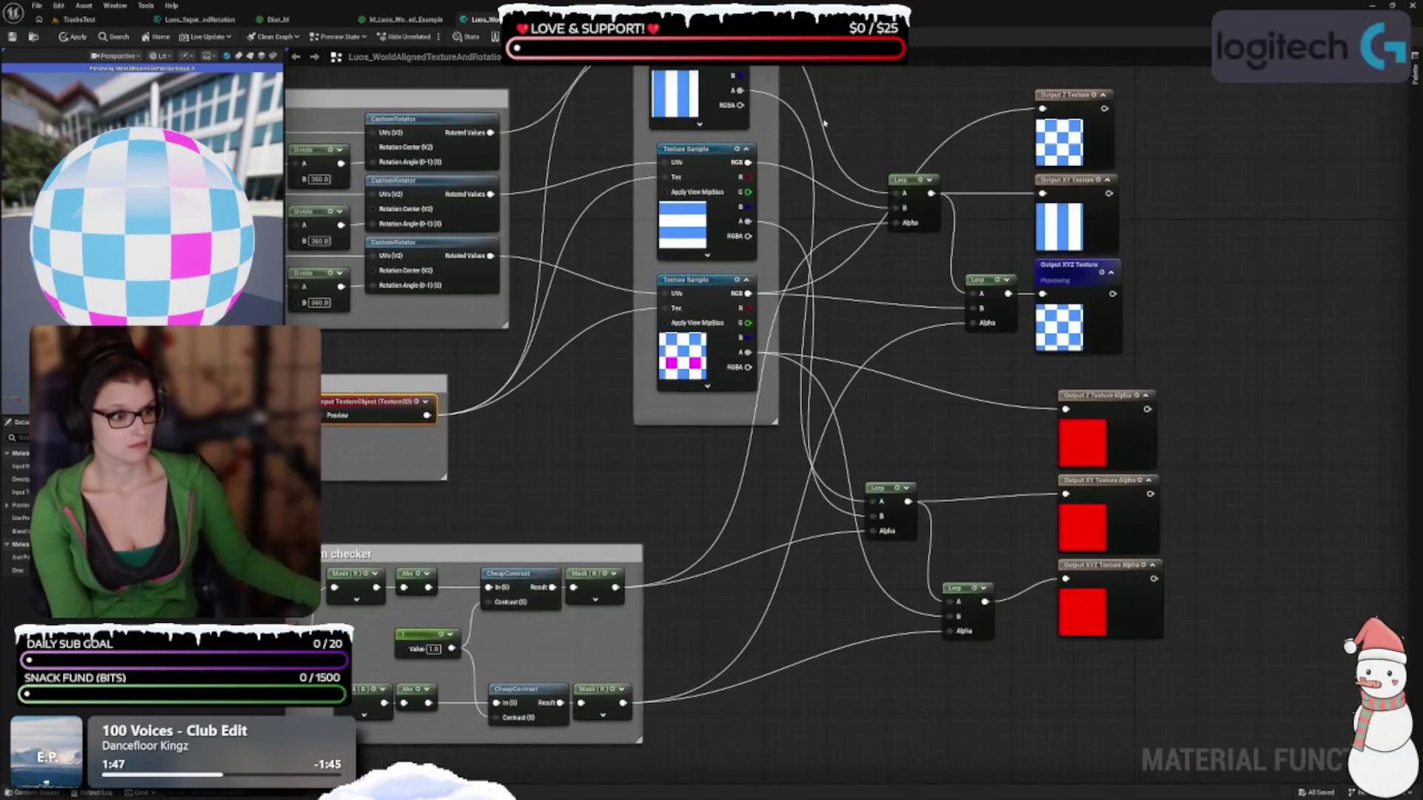
left_click_drag(991, 154, 918, 334)
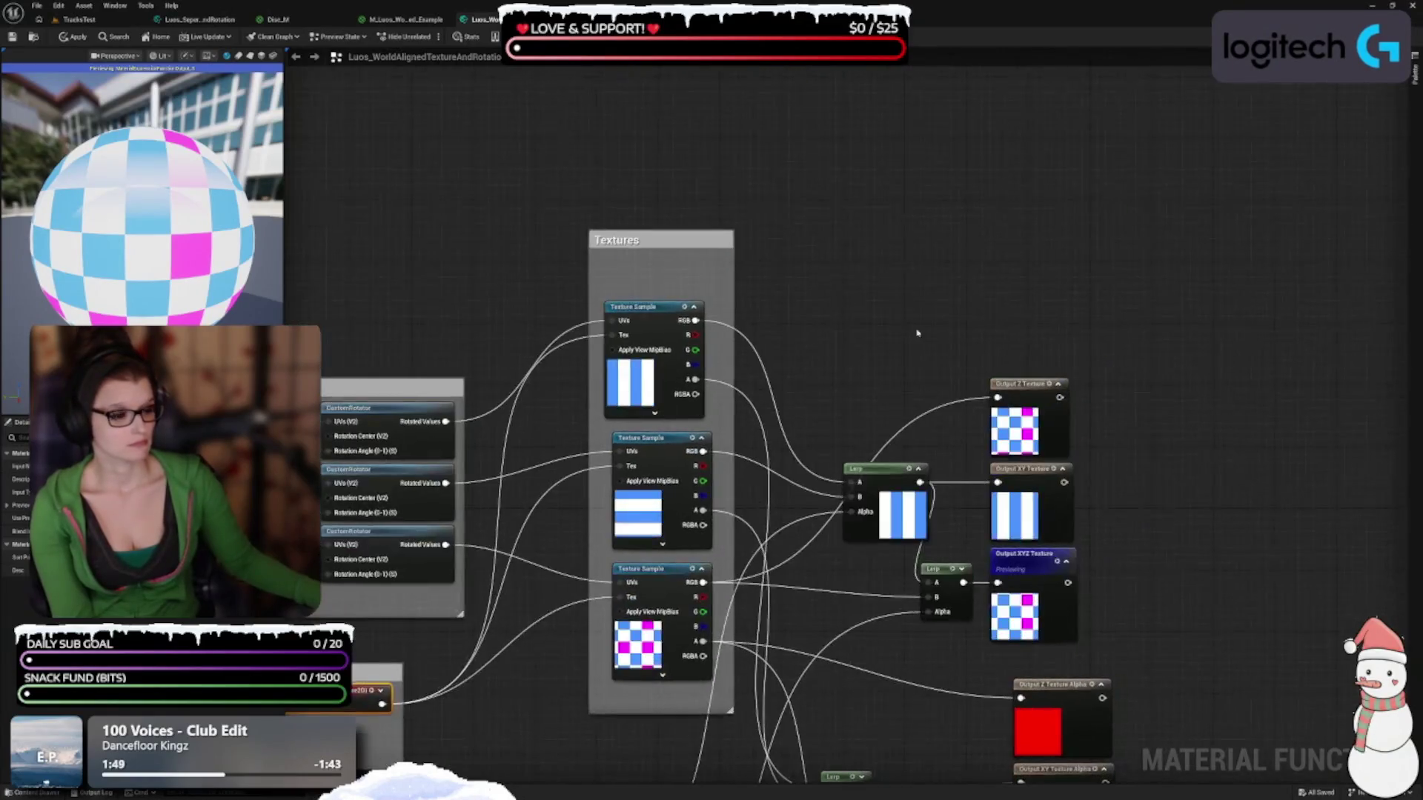
mouse_move(882, 469)
left_mouse_down()
mouse_move(867, 290)
mouse_move(882, 295)
mouse_move(956, 194)
mouse_move(929, 219)
mouse_move(888, 215)
left_mouse_up()
Pair Output XY Texture and Output XYZ Texture beside their Lerp nodes, showing the Lerp preview
left_click_drag(860, 292, 1019, 222)
mouse_move(853, 354)
left_mouse_down()
mouse_move(904, 210)
mouse_move(915, 114)
left_mouse_up()
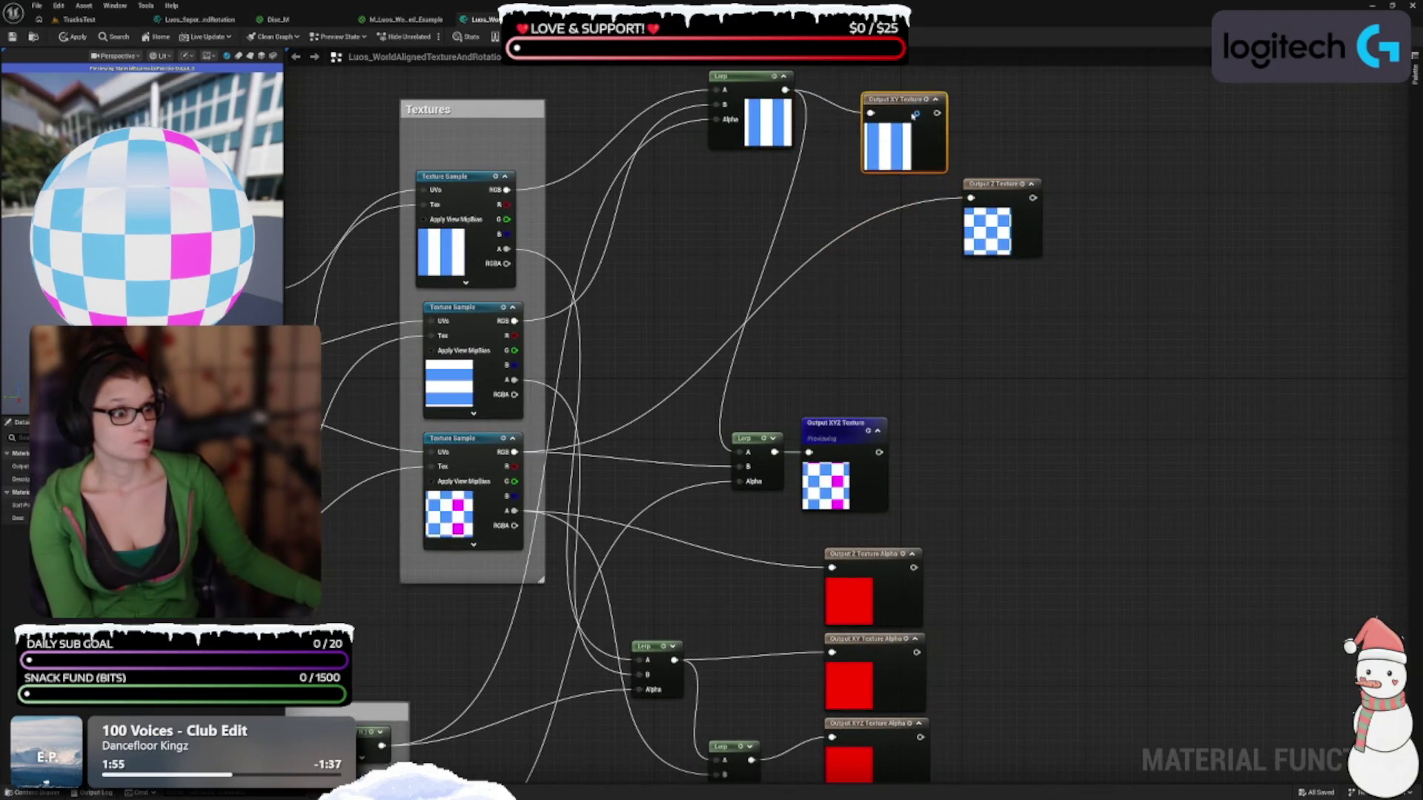
left_click_drag(874, 310, 867, 441)
left_click_drag(745, 571, 831, 432)
left_click(850, 429)
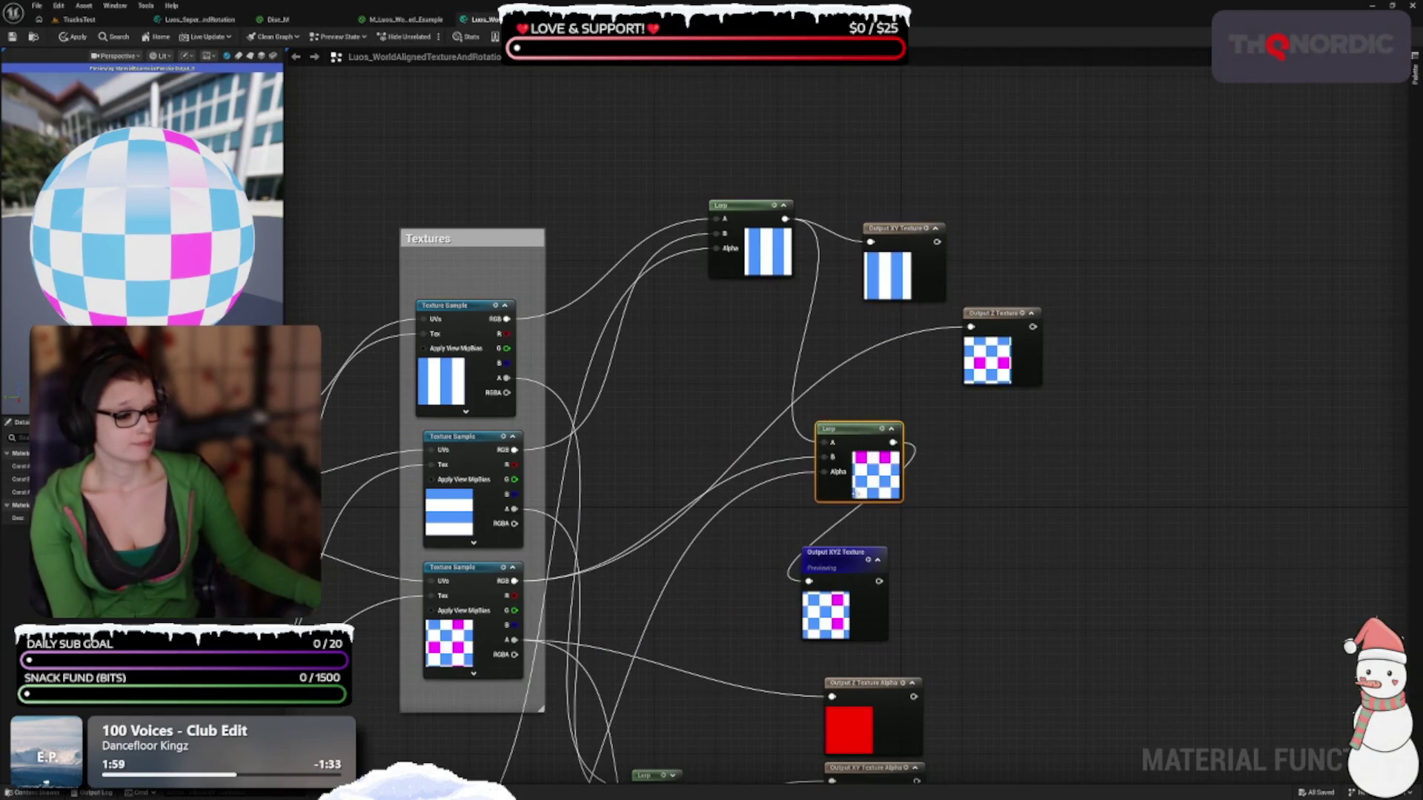
mouse_move(845, 586)
left_mouse_down()
mouse_move(1090, 475)
mouse_move(1011, 468)
left_mouse_up()
Move the small Lerp nodes up-right with previews shown and shift the three alpha outputs right
mouse_move(789, 669)
left_mouse_down()
mouse_move(819, 421)
mouse_move(874, 295)
mouse_move(922, 334)
mouse_move(936, 434)
left_mouse_up()
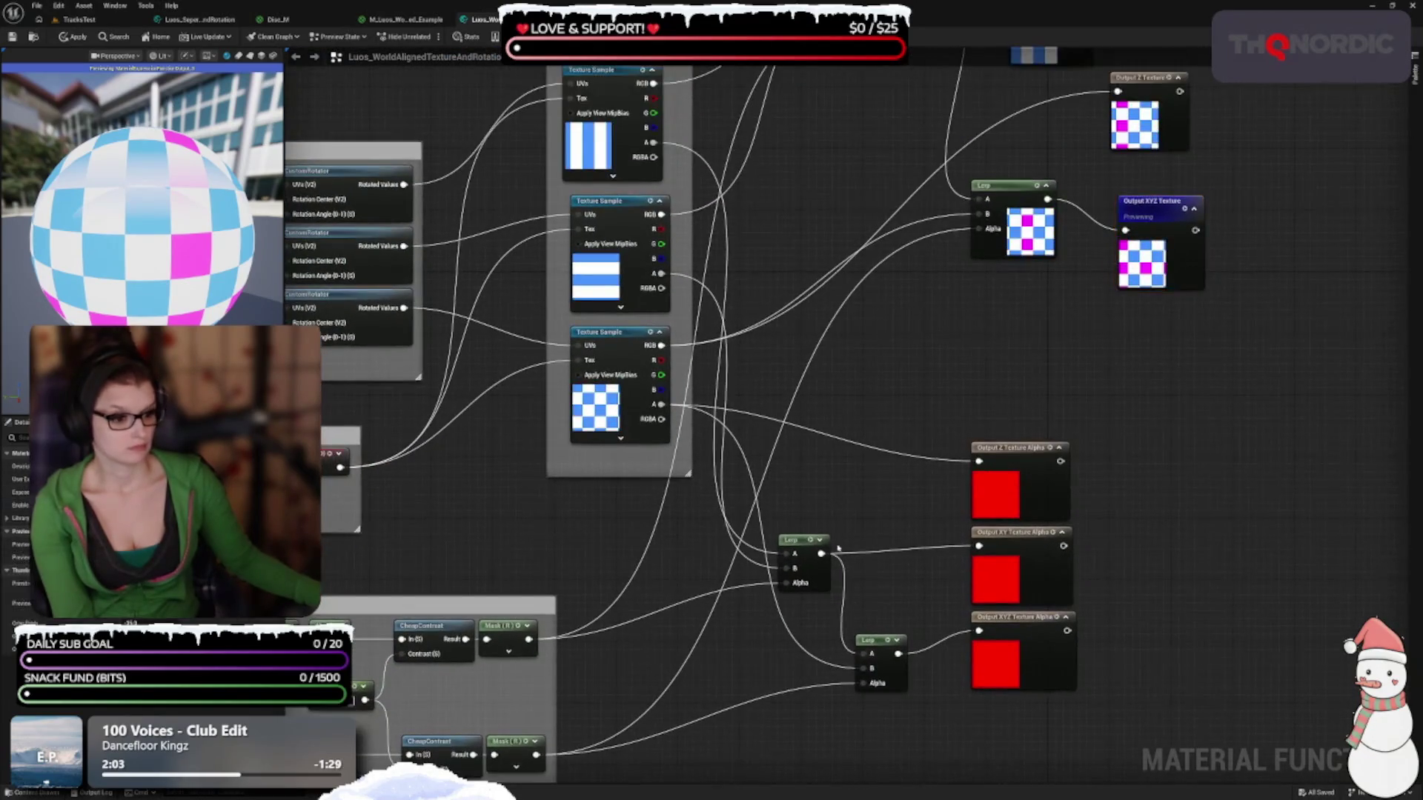
left_click(820, 541)
mouse_move(818, 550)
left_mouse_down()
mouse_move(852, 422)
mouse_move(932, 320)
left_mouse_up()
mouse_move(1047, 774)
left_mouse_down()
mouse_move(871, 677)
mouse_move(792, 340)
left_mouse_up()
mouse_move(849, 396)
left_mouse_down()
mouse_move(1098, 327)
mouse_move(1166, 375)
left_mouse_up()
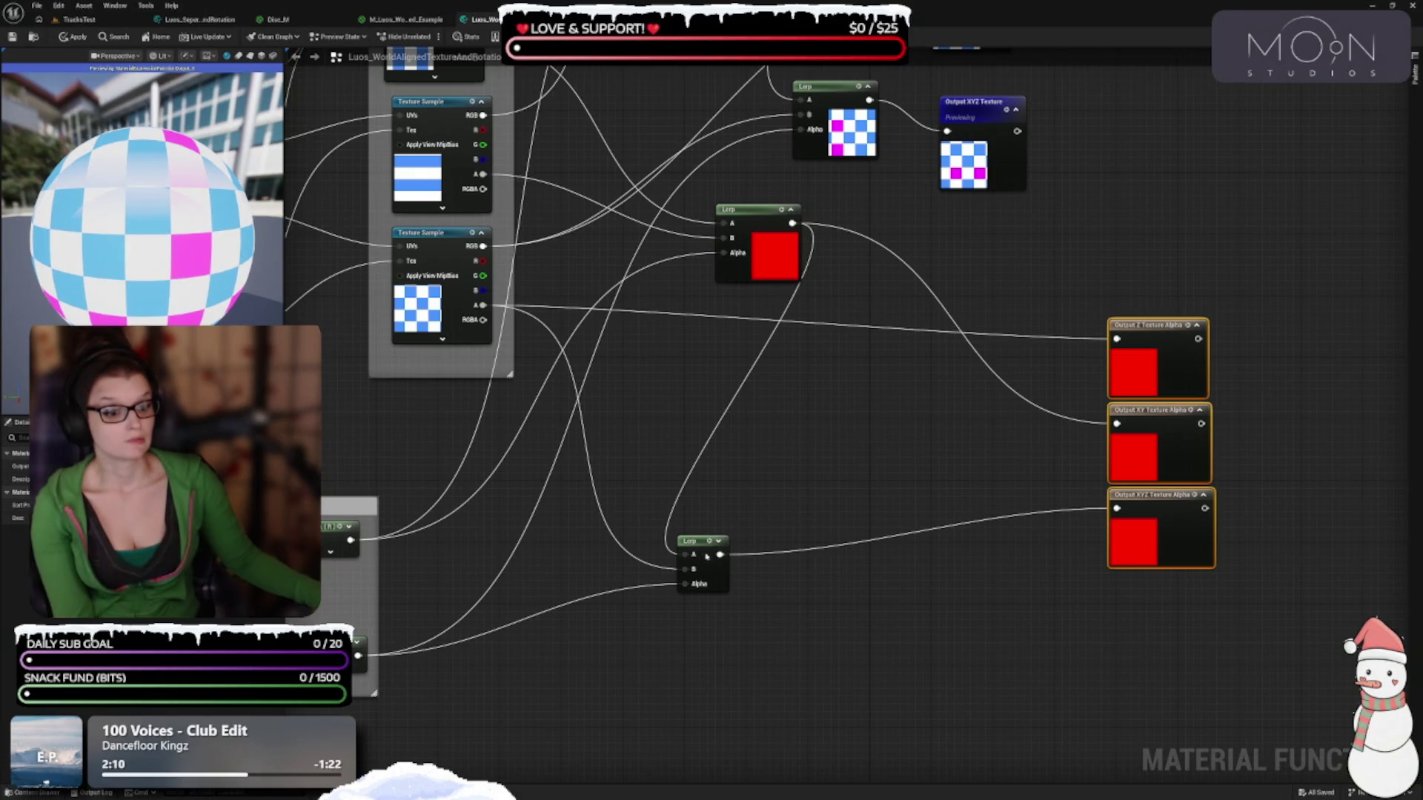
left_click_drag(704, 559, 817, 406)
left_click(834, 388)
Inspect the VertexNormalWS and Input Rotation Degrees nodes, toggling the VertexNormalWS preview
mouse_move(635, 660)
left_mouse_down()
mouse_move(869, 648)
mouse_move(1010, 524)
left_mouse_up()
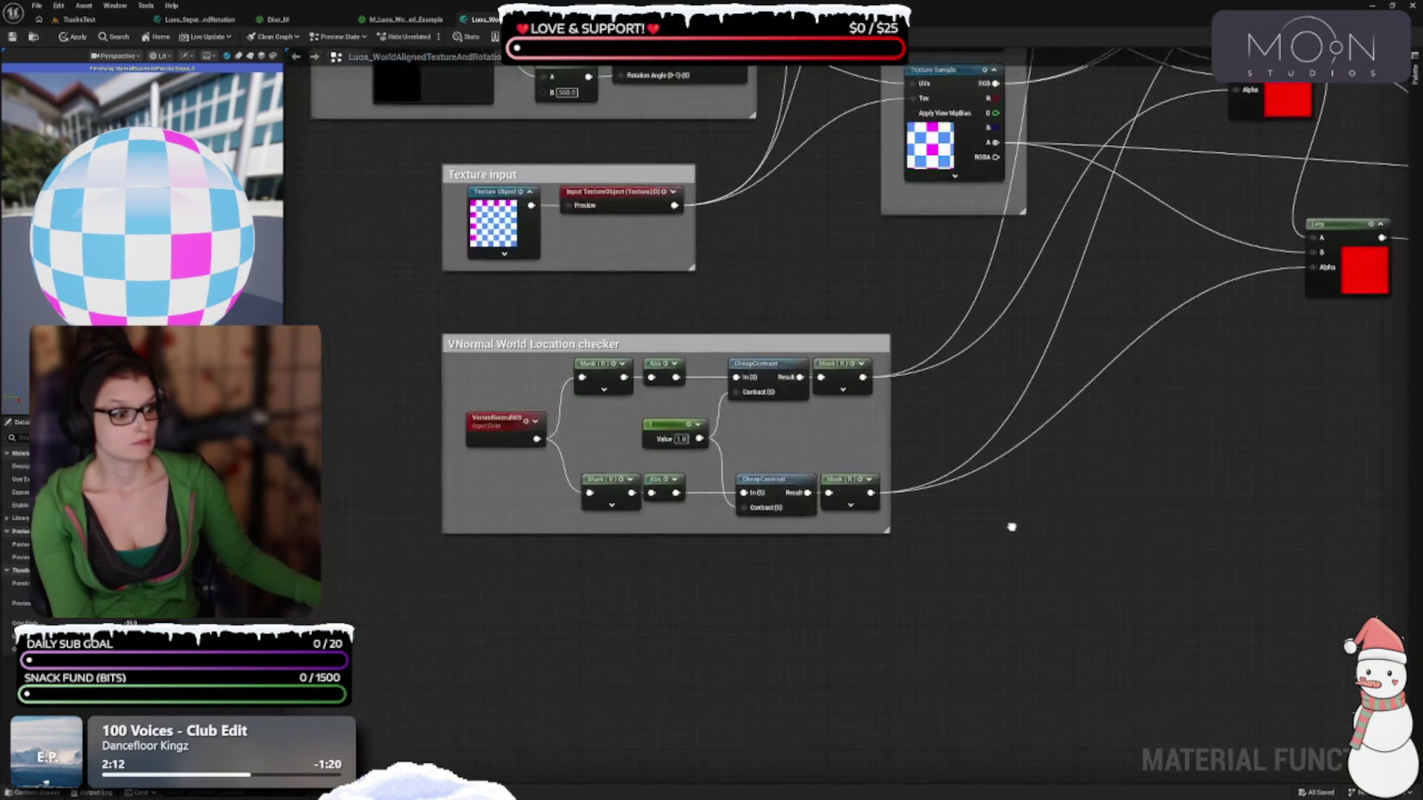
left_click(505, 420)
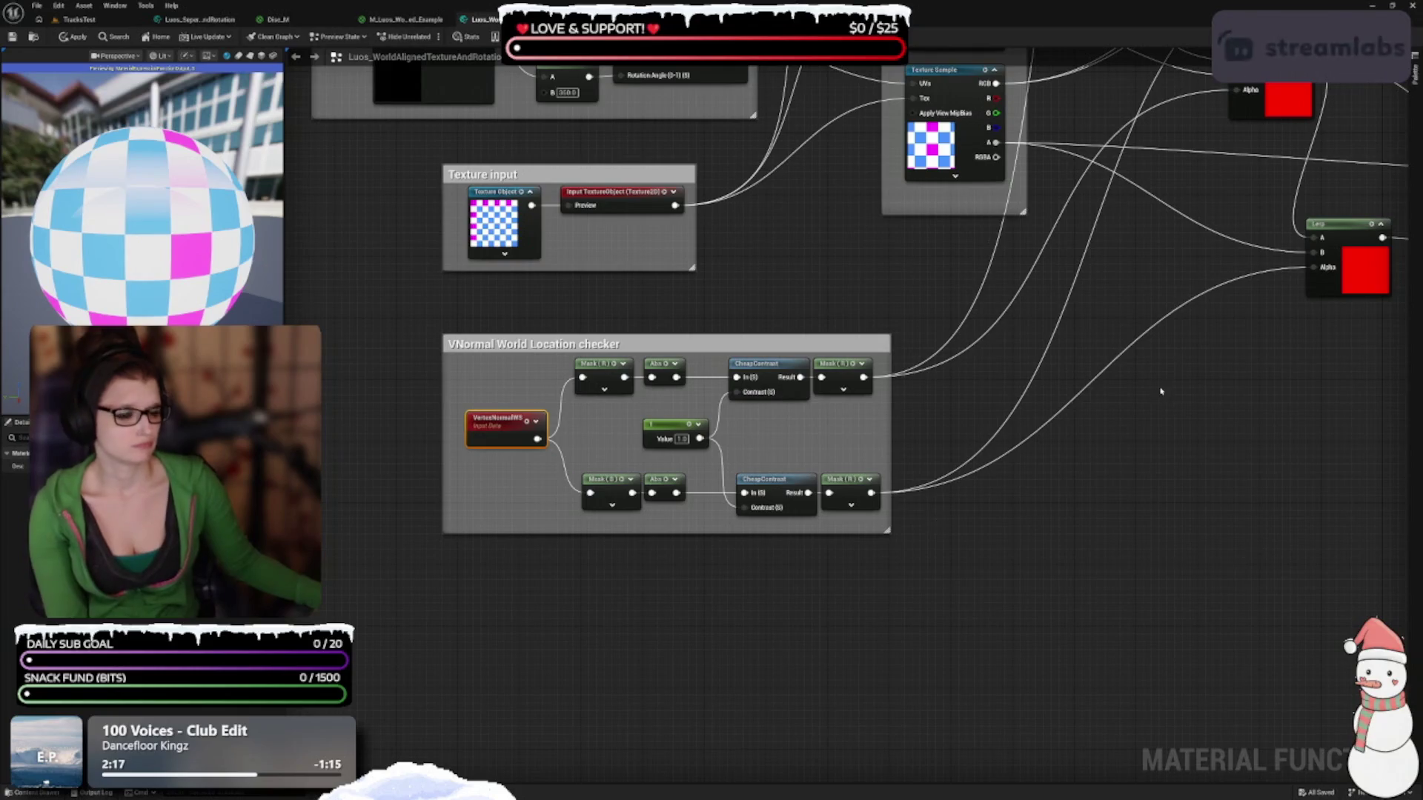
left_click_drag(1071, 393, 1056, 631)
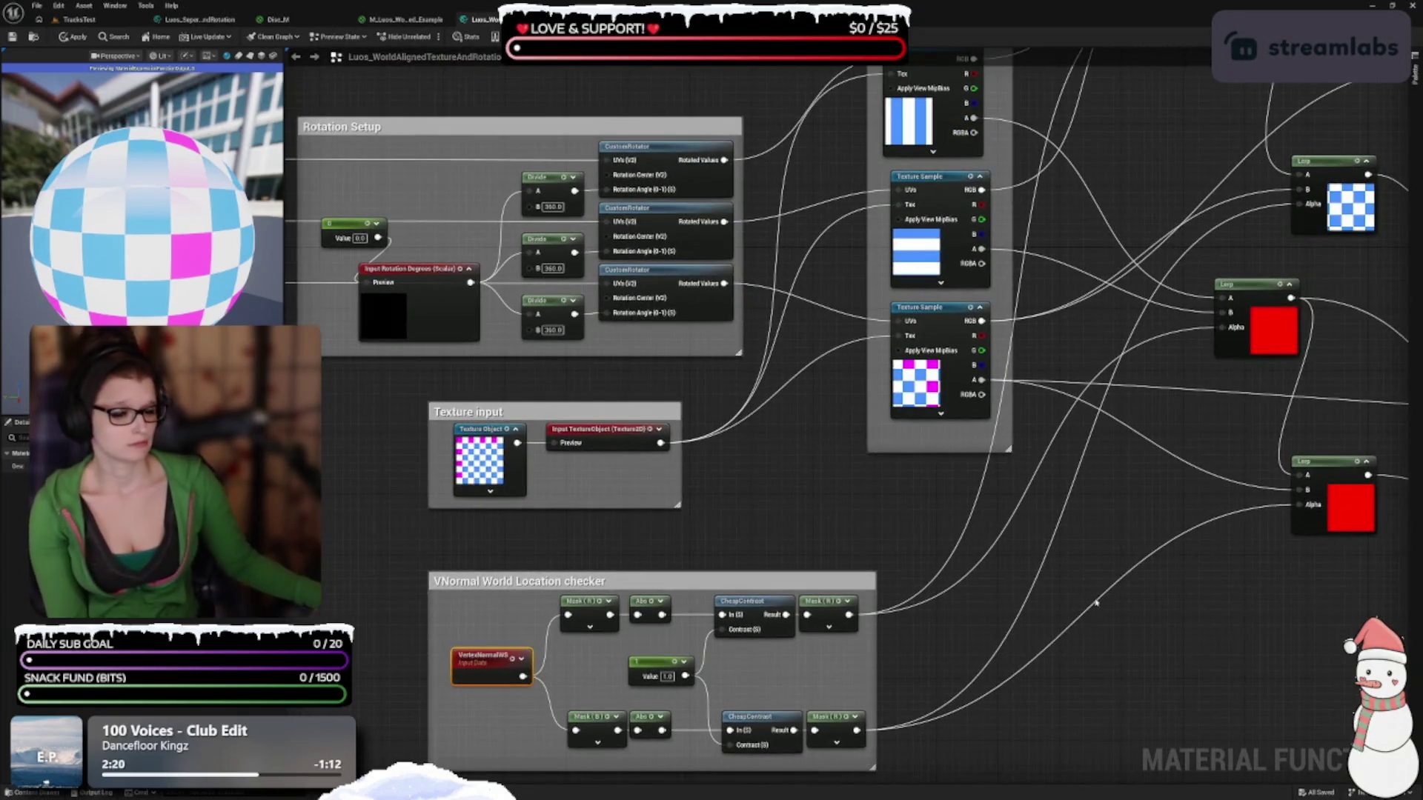
left_click(521, 658)
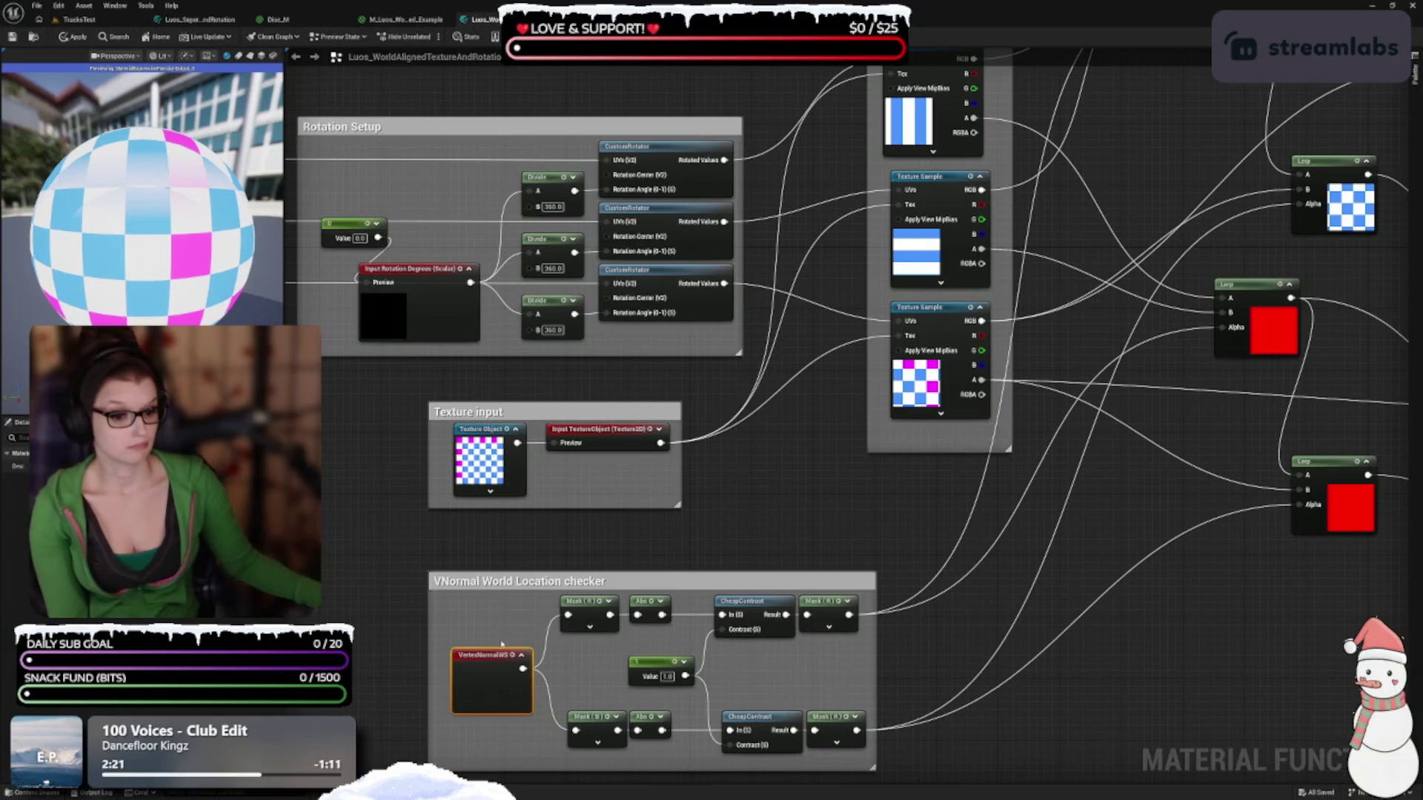
left_click(521, 658)
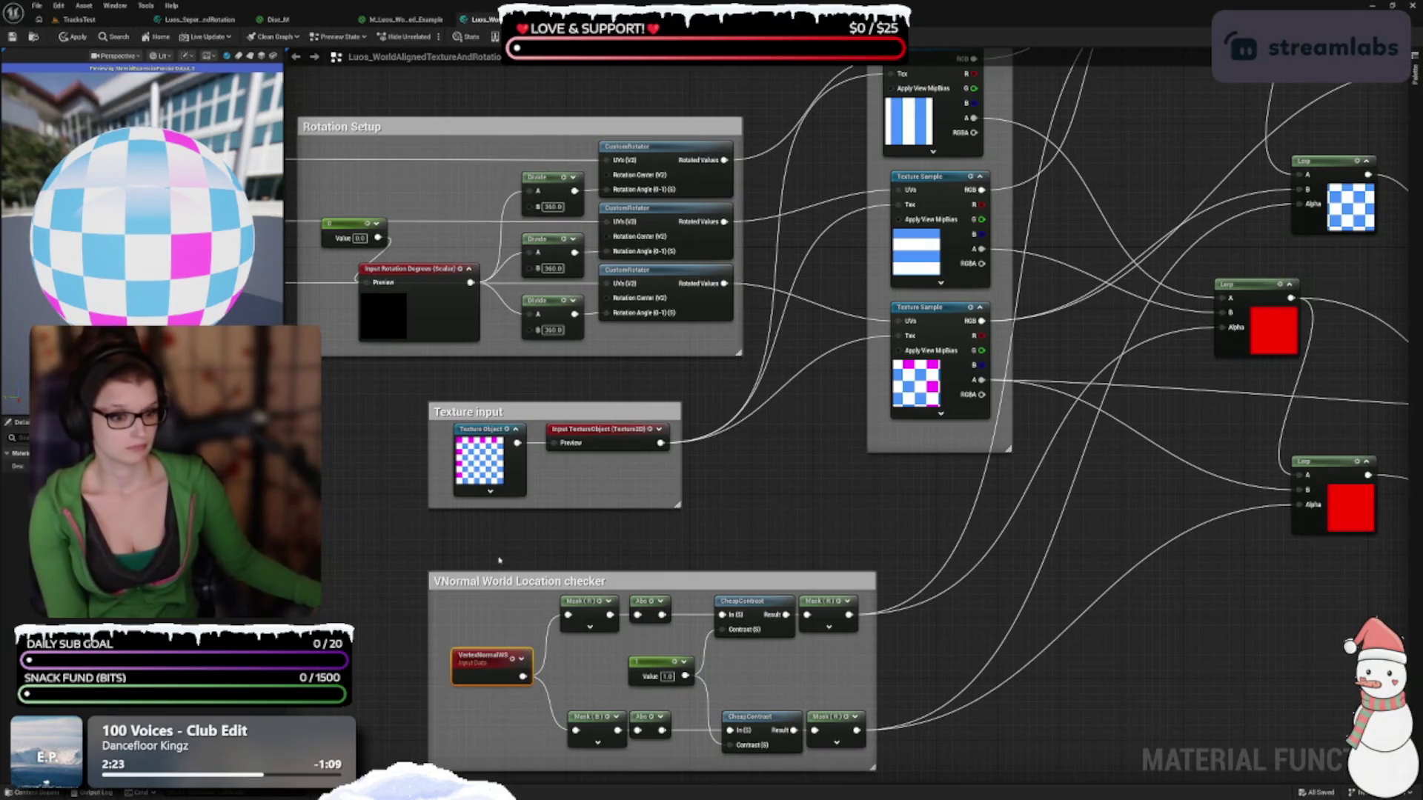
left_click_drag(502, 547, 569, 614)
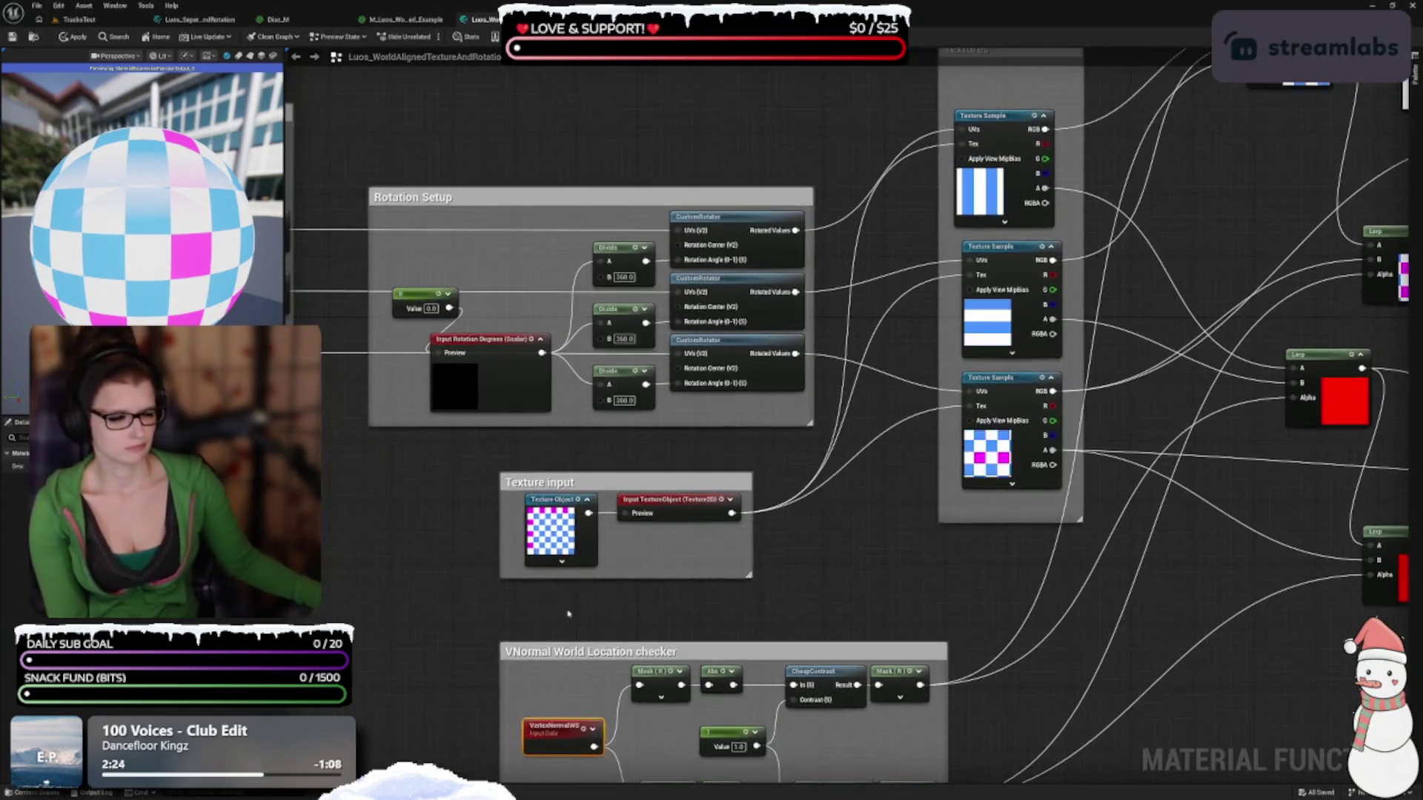
left_click(500, 404)
mouse_move(424, 569)
left_mouse_down()
mouse_move(1022, 400)
mouse_move(1166, 616)
left_mouse_up()
left_click_drag(731, 693, 1068, 654)
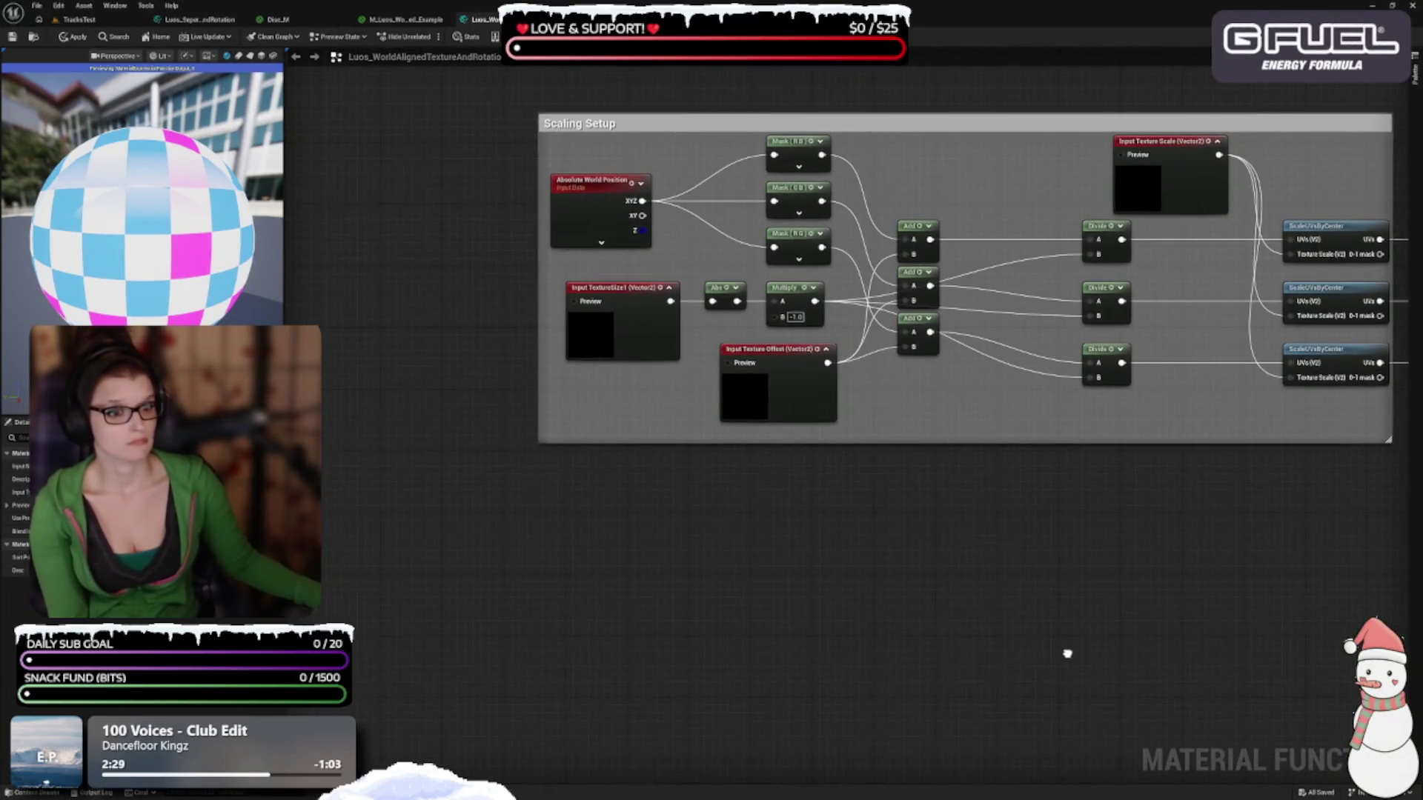
Inspect the Input TextureSize1 and Input Texture Offset nodes and the function's properties
left_click(651, 332)
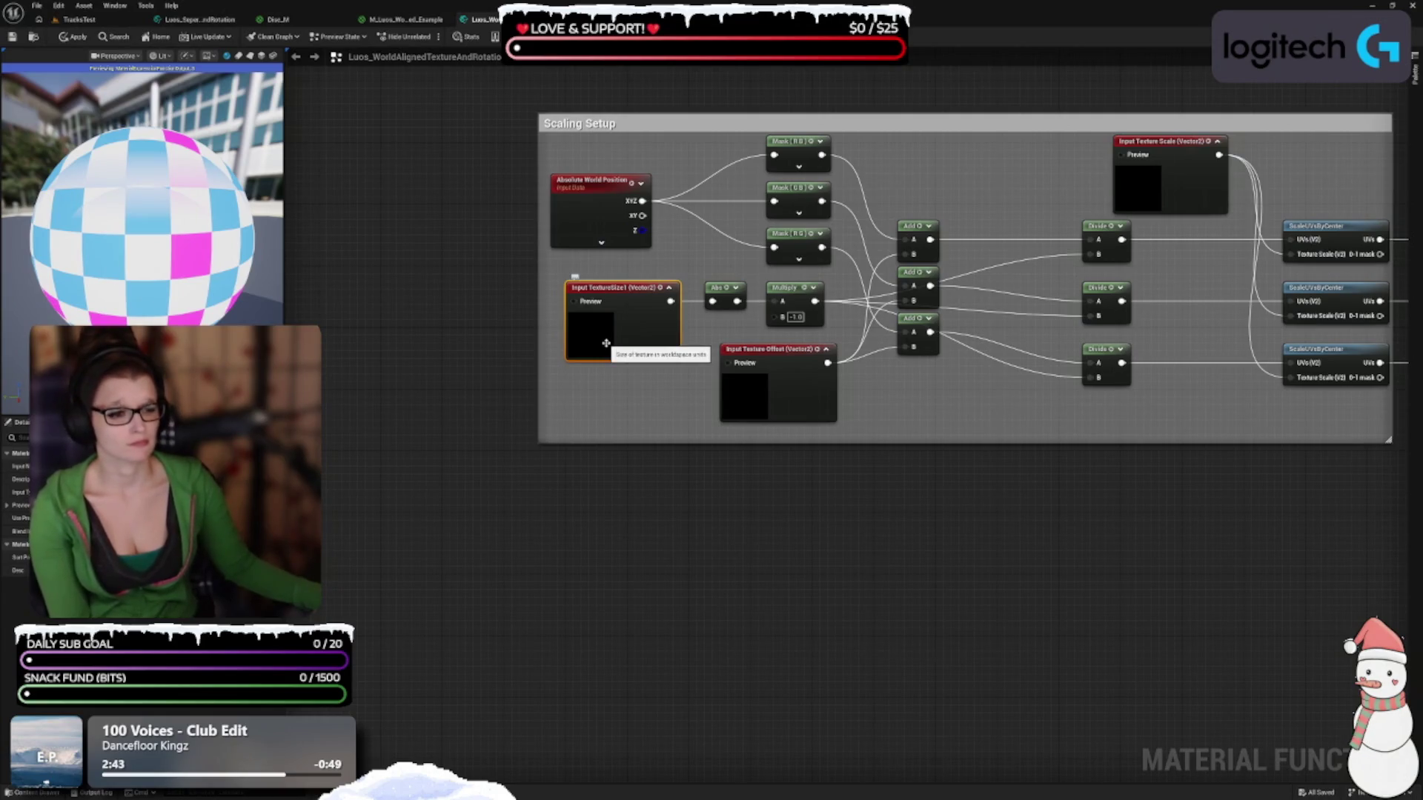
left_click(797, 393)
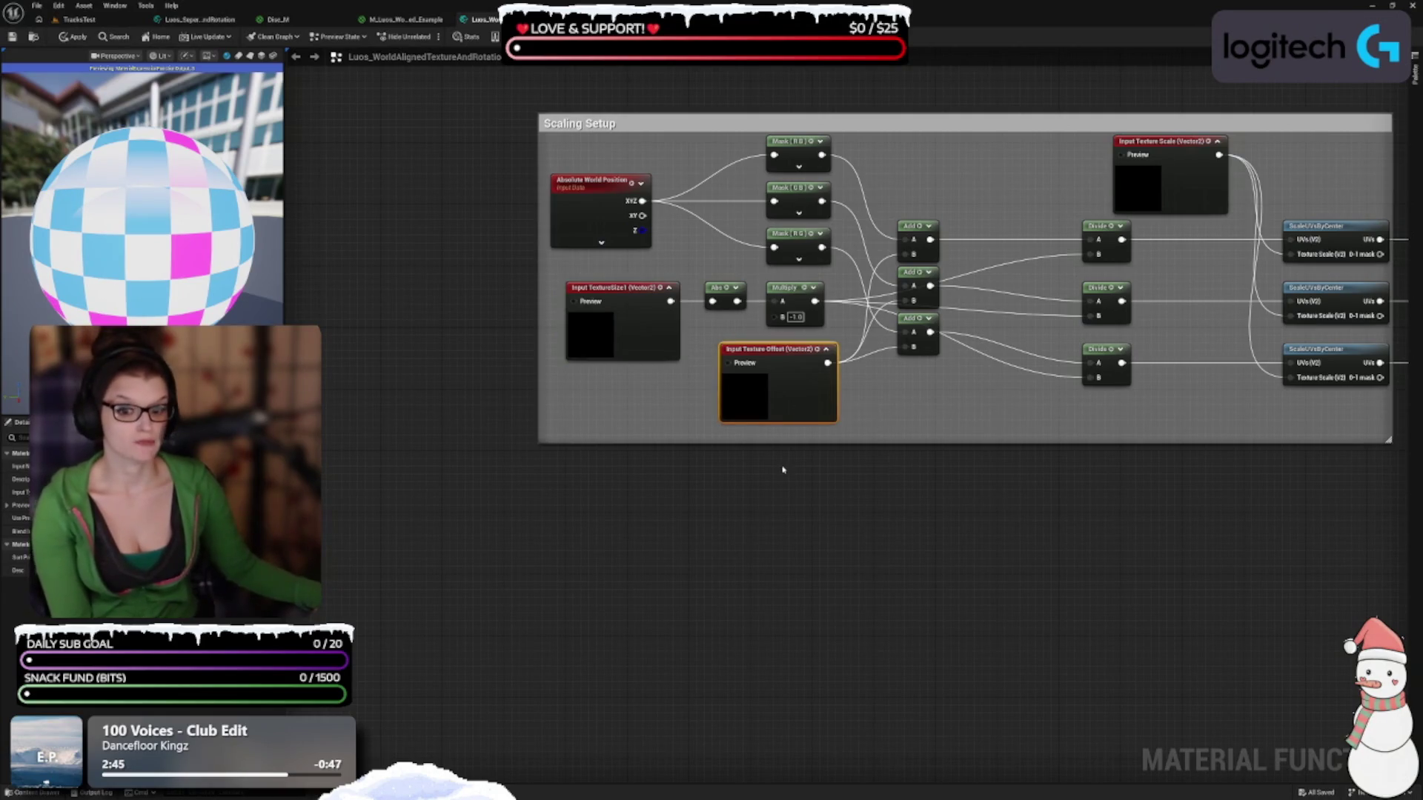
mouse_move(1006, 457)
left_mouse_down()
mouse_move(835, 635)
mouse_move(689, 540)
left_mouse_up()
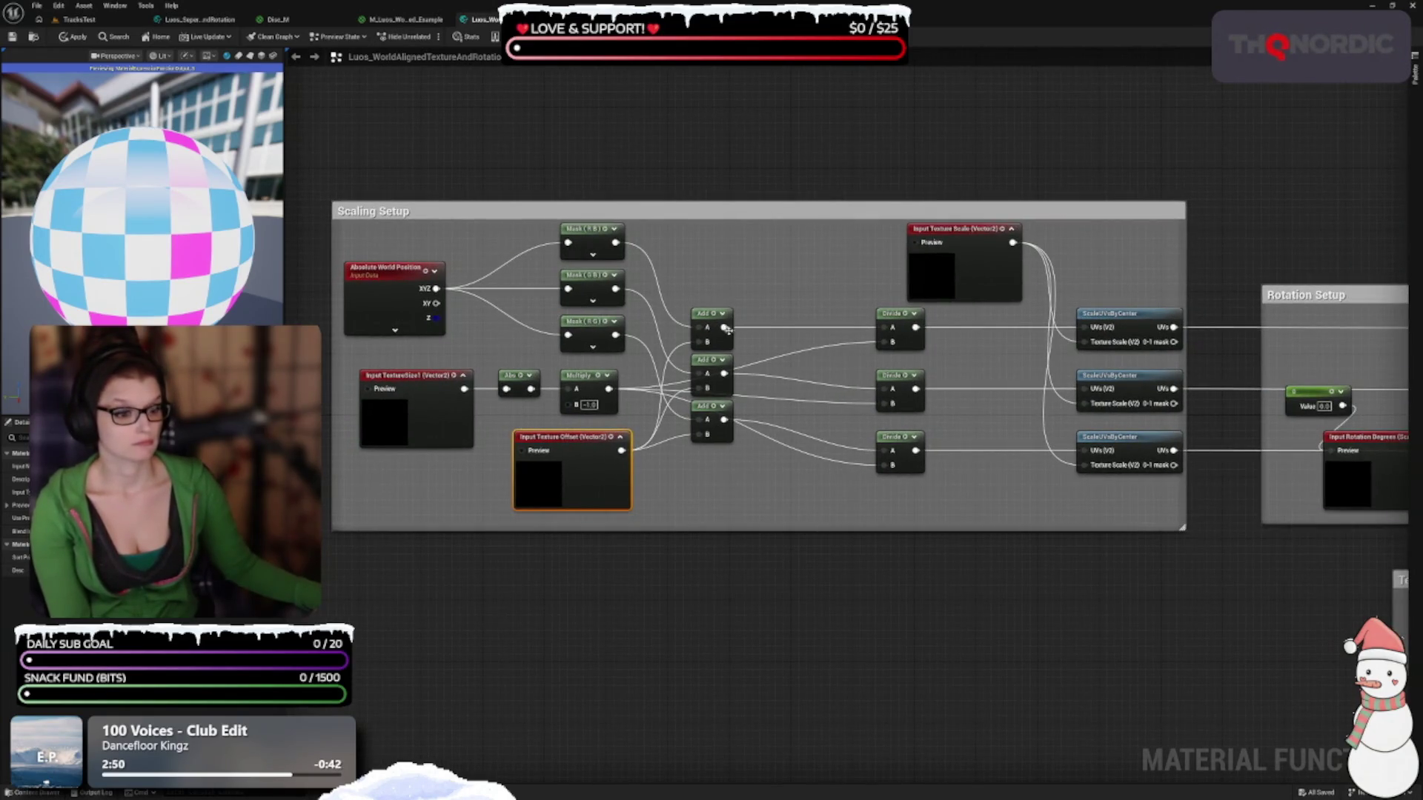
left_click(715, 309)
Stack the three Add nodes in an evenly spaced column with their previews shown
left_click_drag(714, 315, 721, 255)
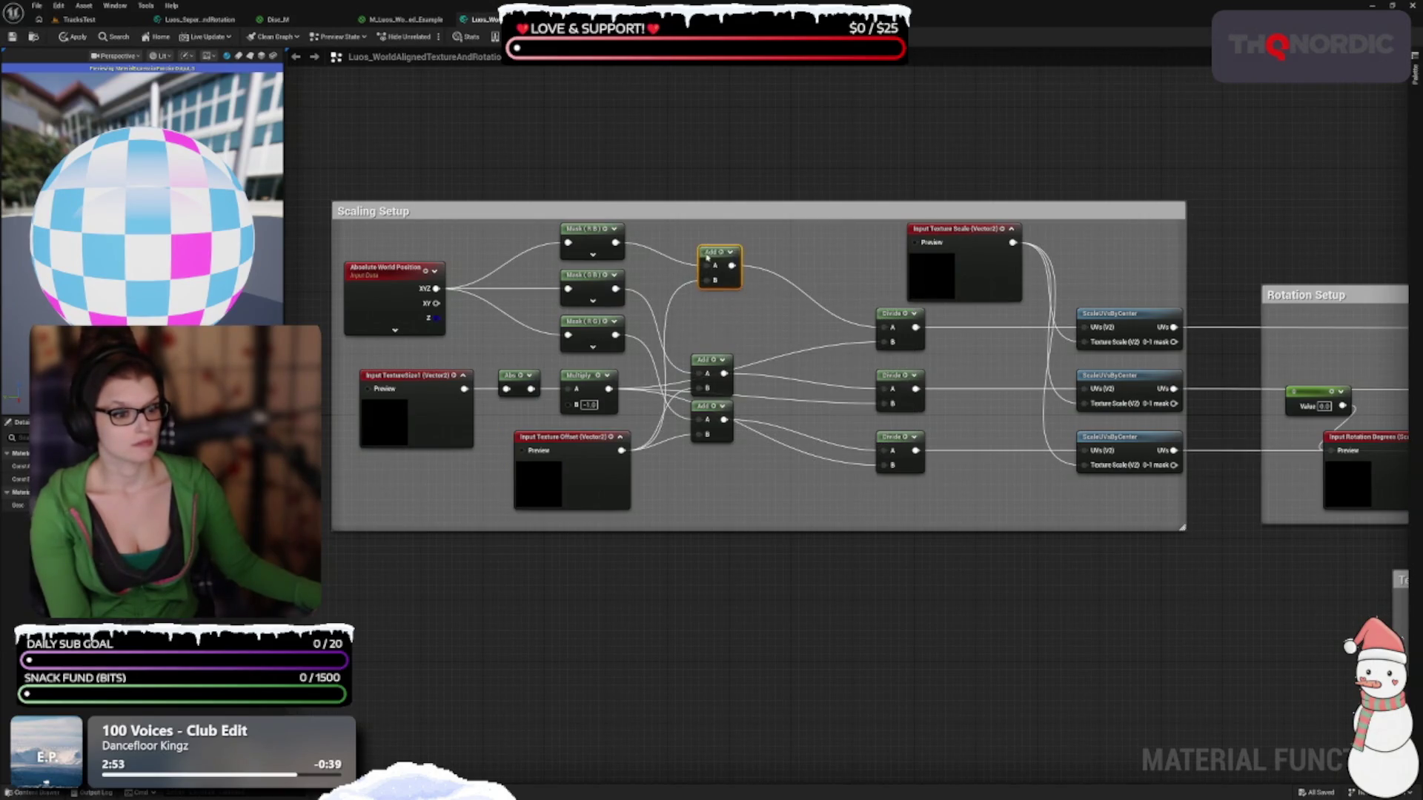
left_click(730, 252)
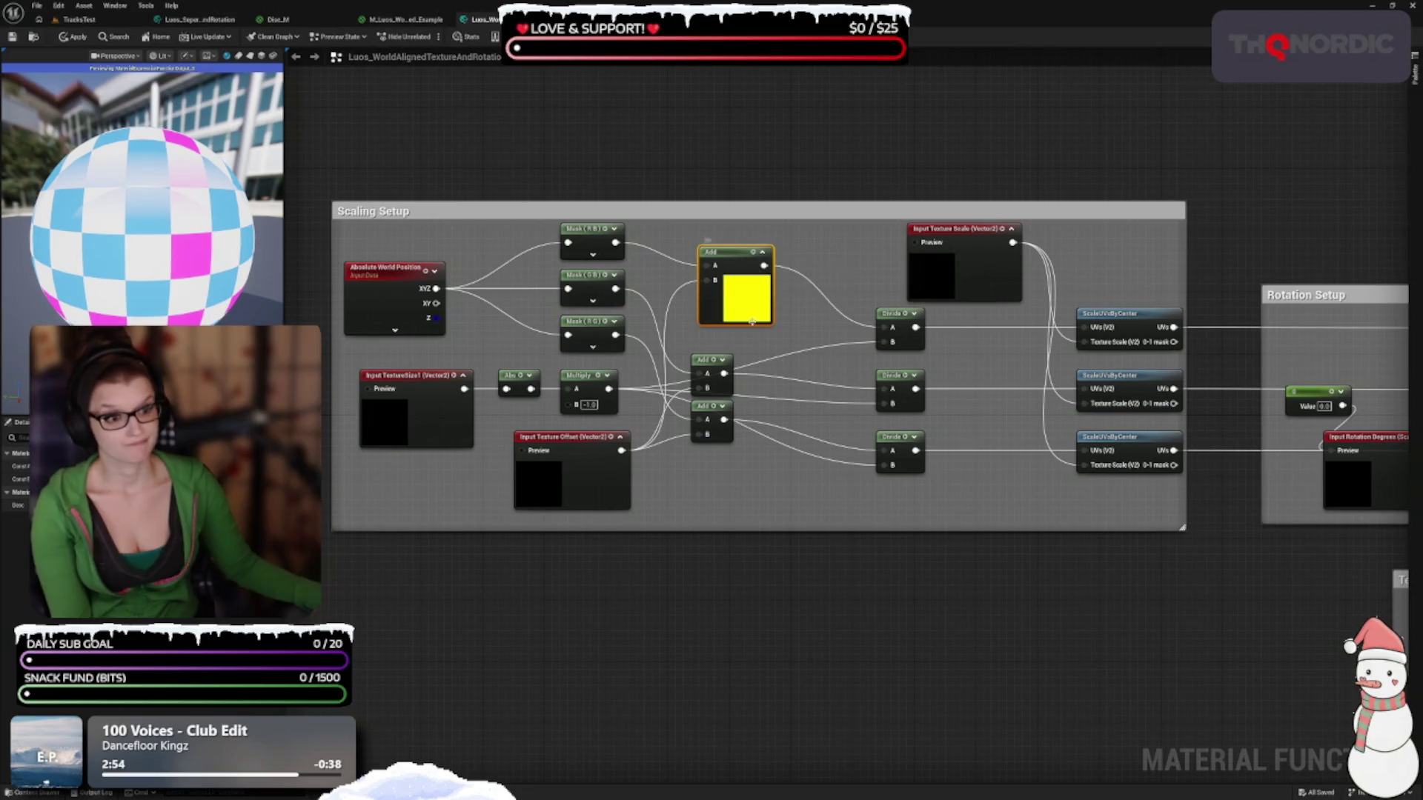
left_click(725, 363)
left_click_drag(725, 363, 733, 341)
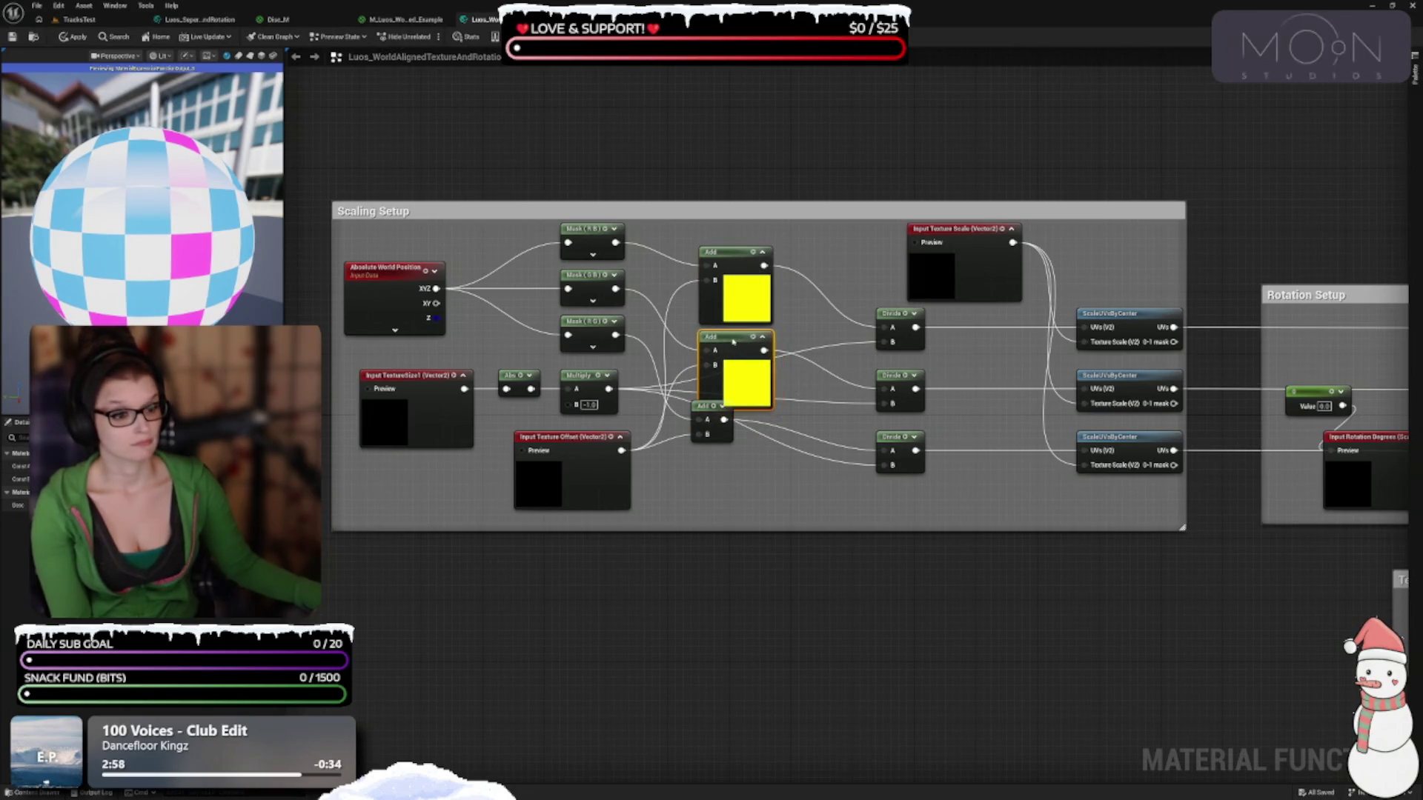
left_click(723, 407)
left_click_drag(726, 462, 727, 477)
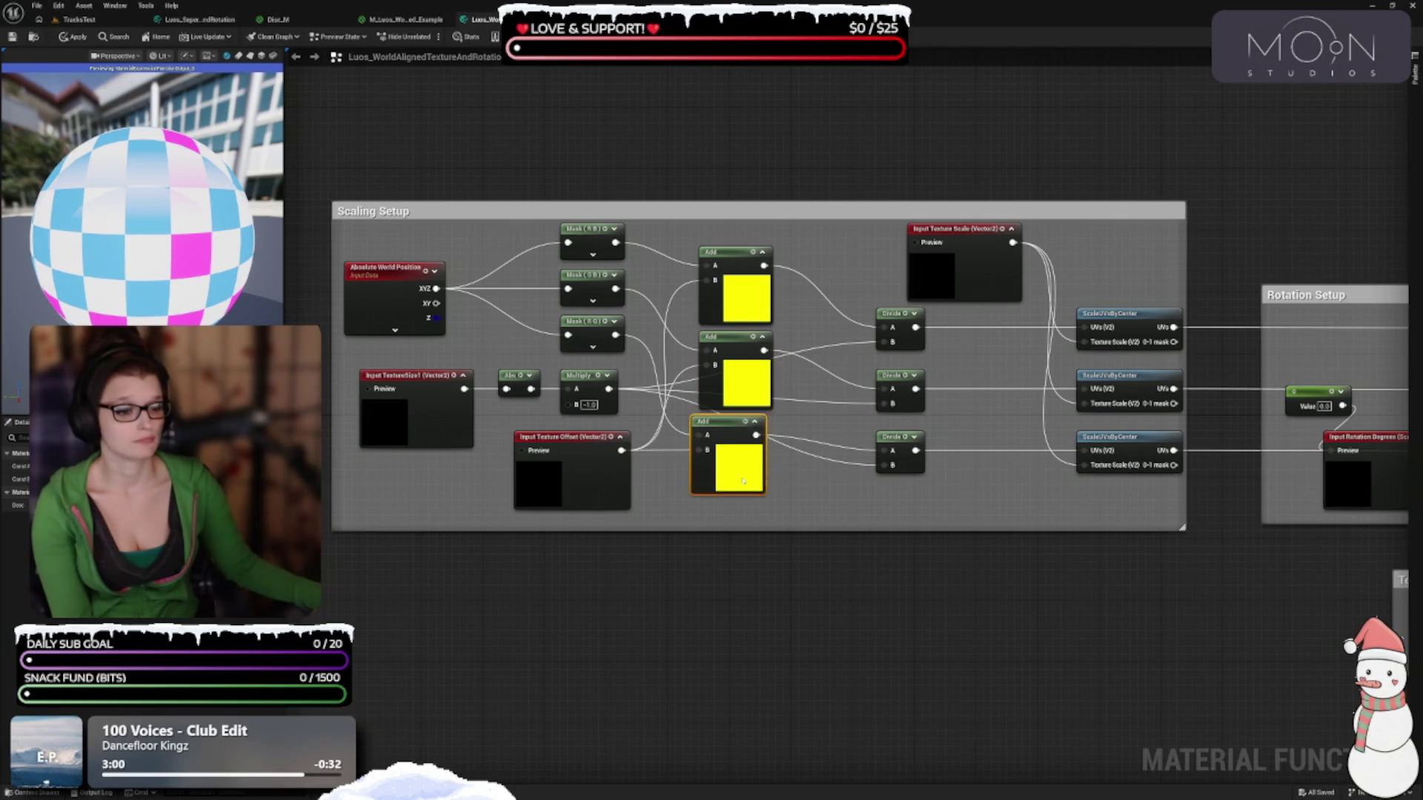
Space the Divide nodes evenly in their column, toggling the top Divide preview
left_click(914, 313)
left_click_drag(919, 372, 919, 387)
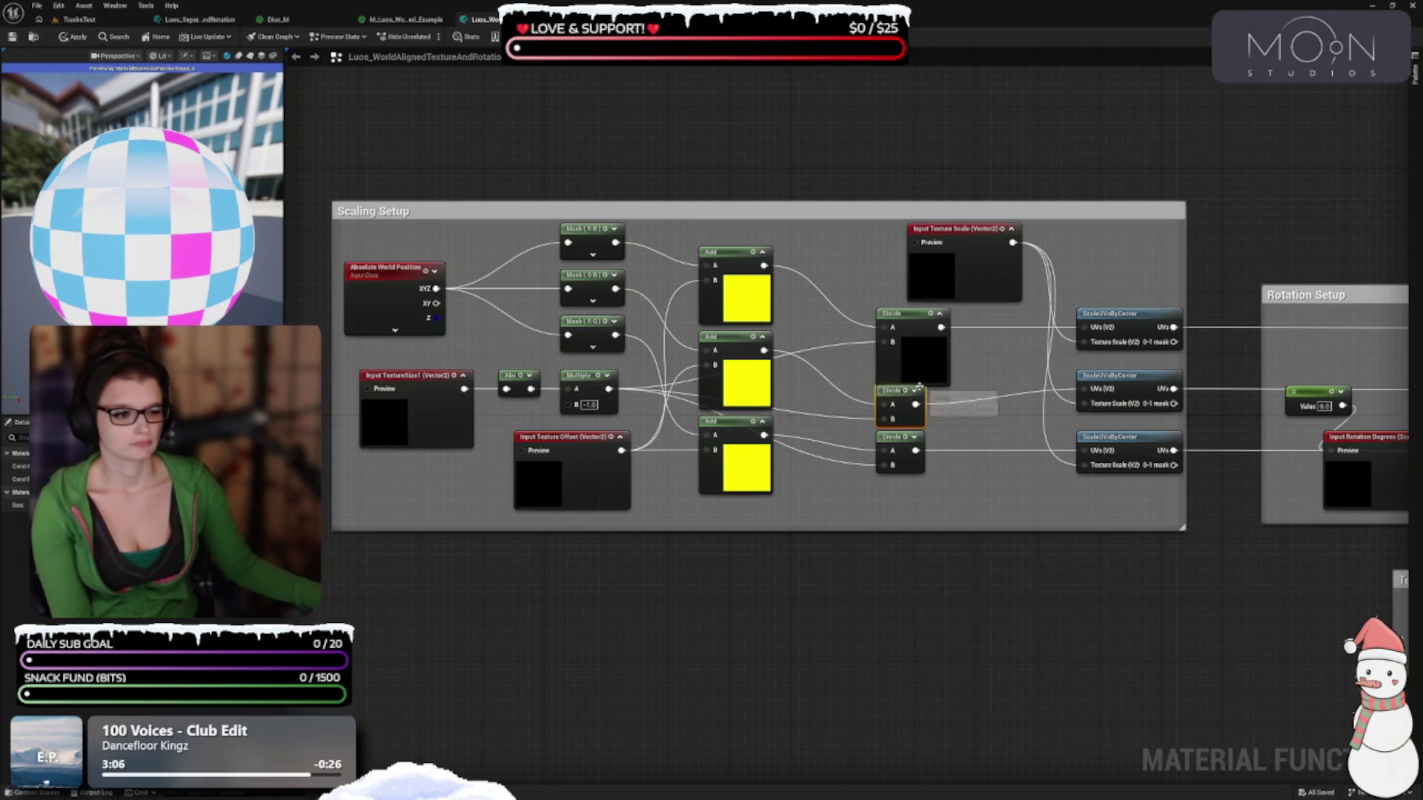
left_click(939, 314)
left_click_drag(912, 346, 914, 361)
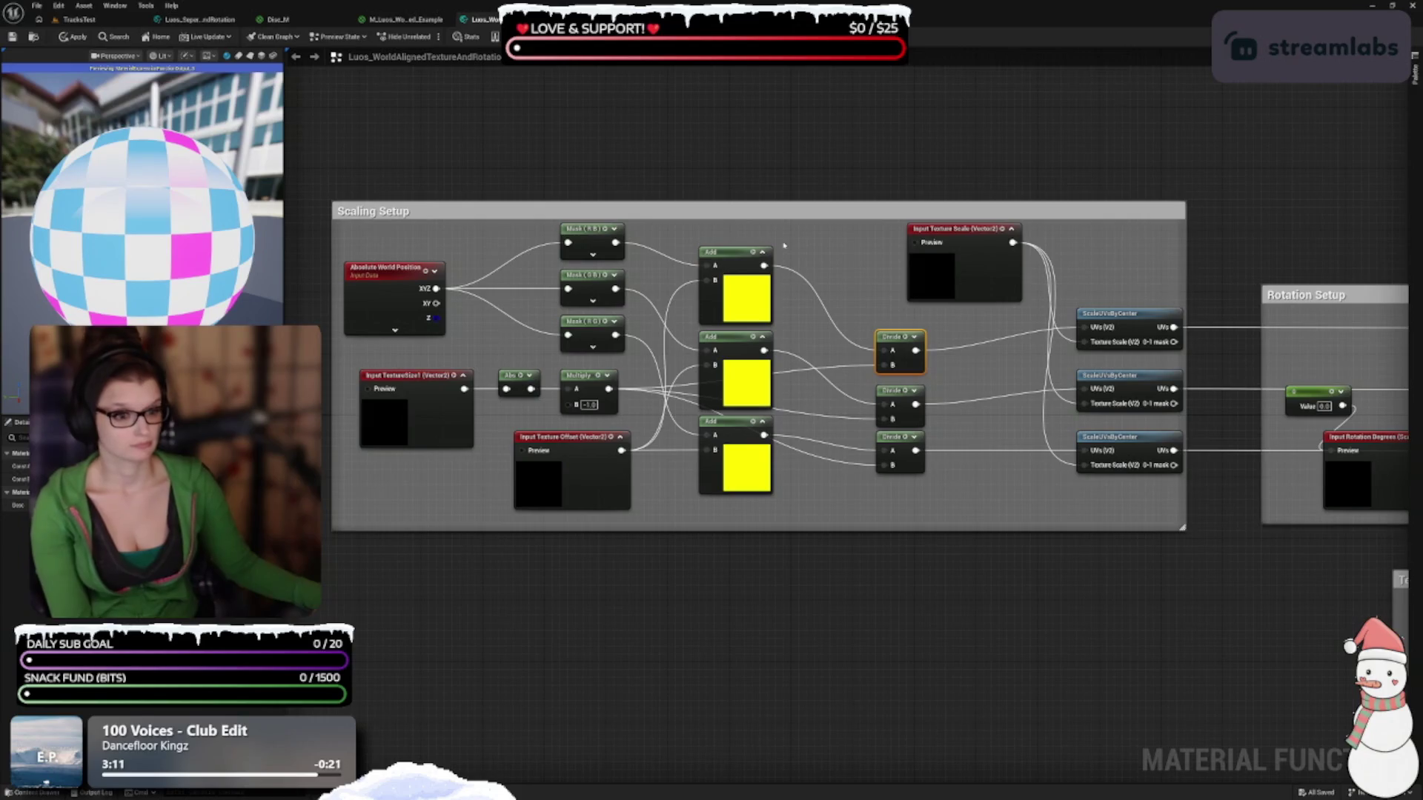
Hide the three Add node previews and inspect the Absolute World Position node
left_click(762, 254)
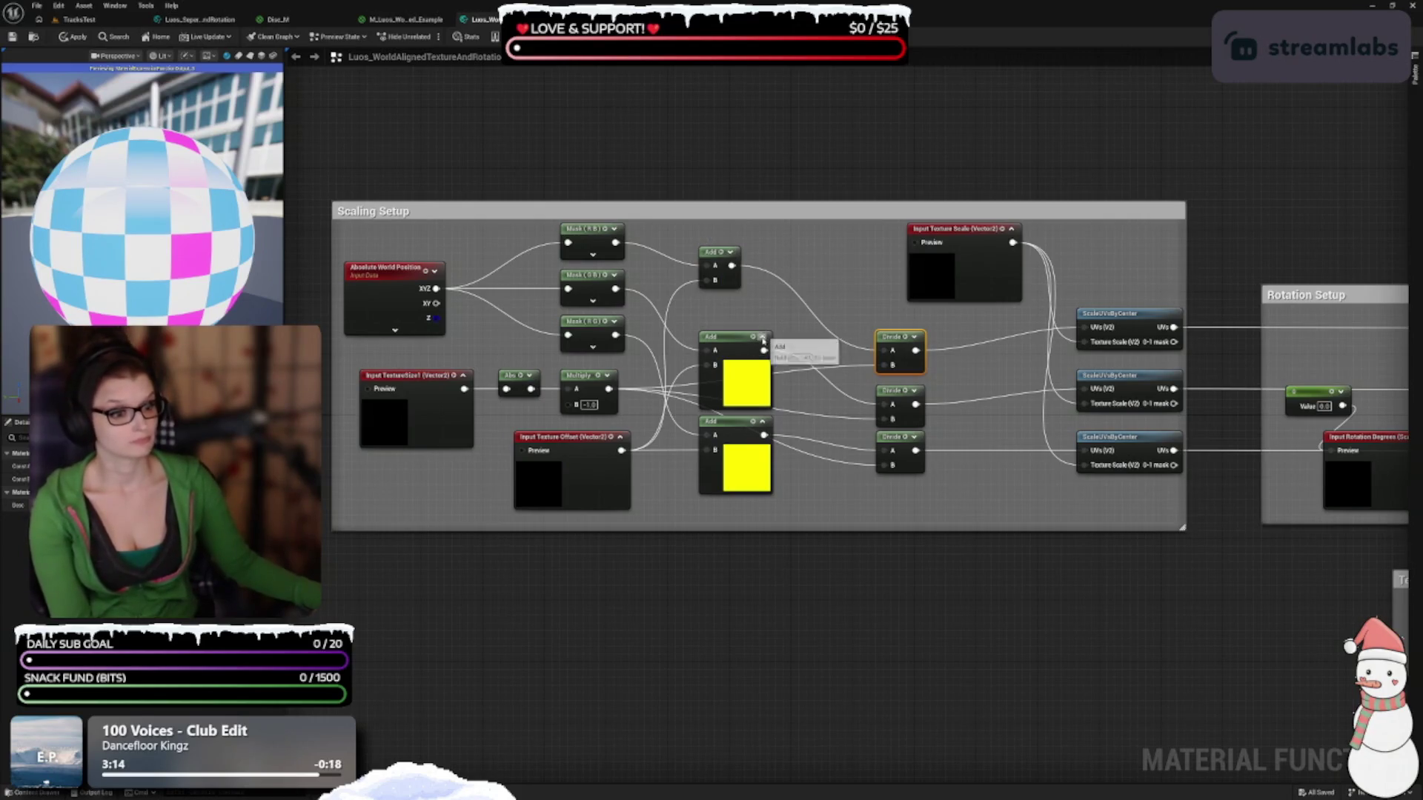
left_click(762, 338)
left_click(763, 422)
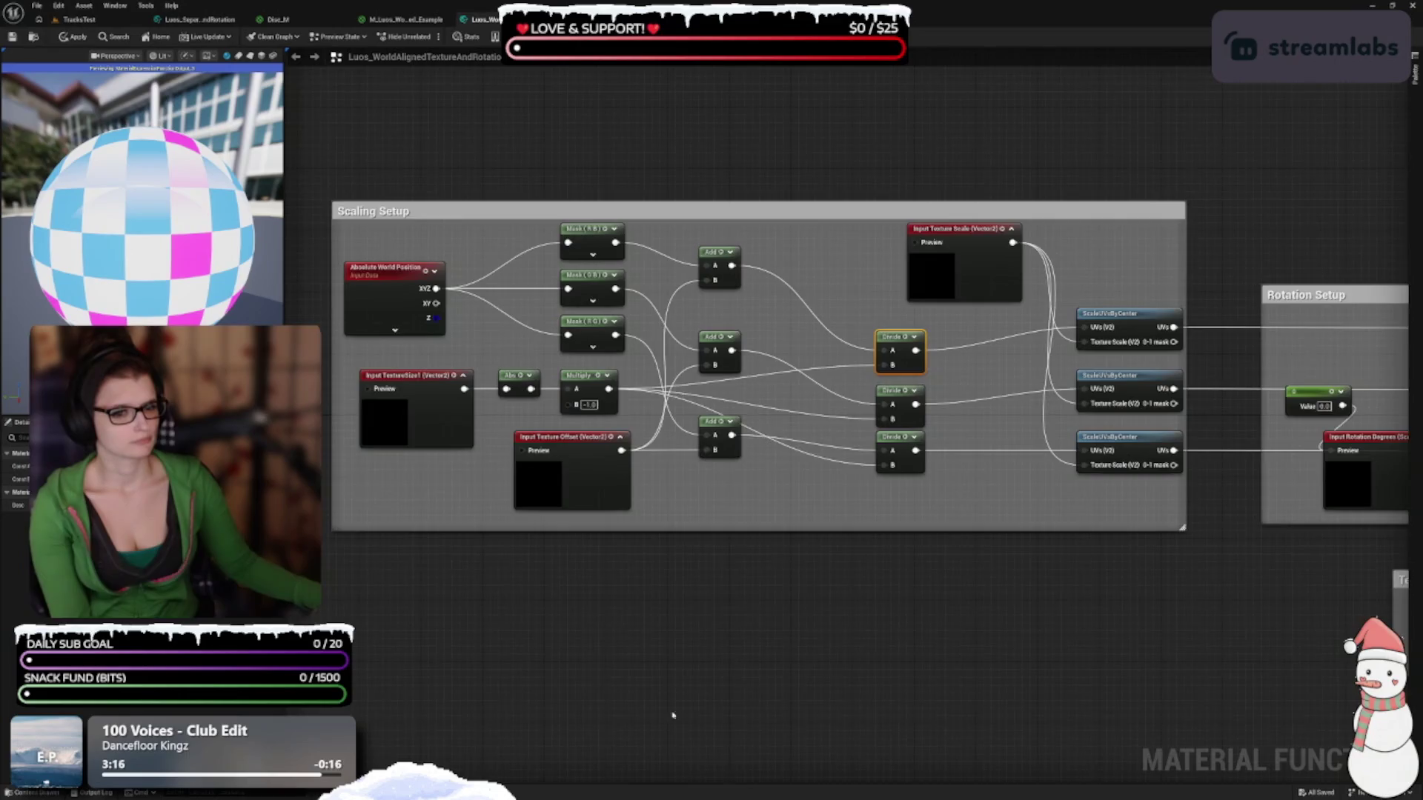
left_click_drag(381, 297, 604, 321)
left_click(603, 321)
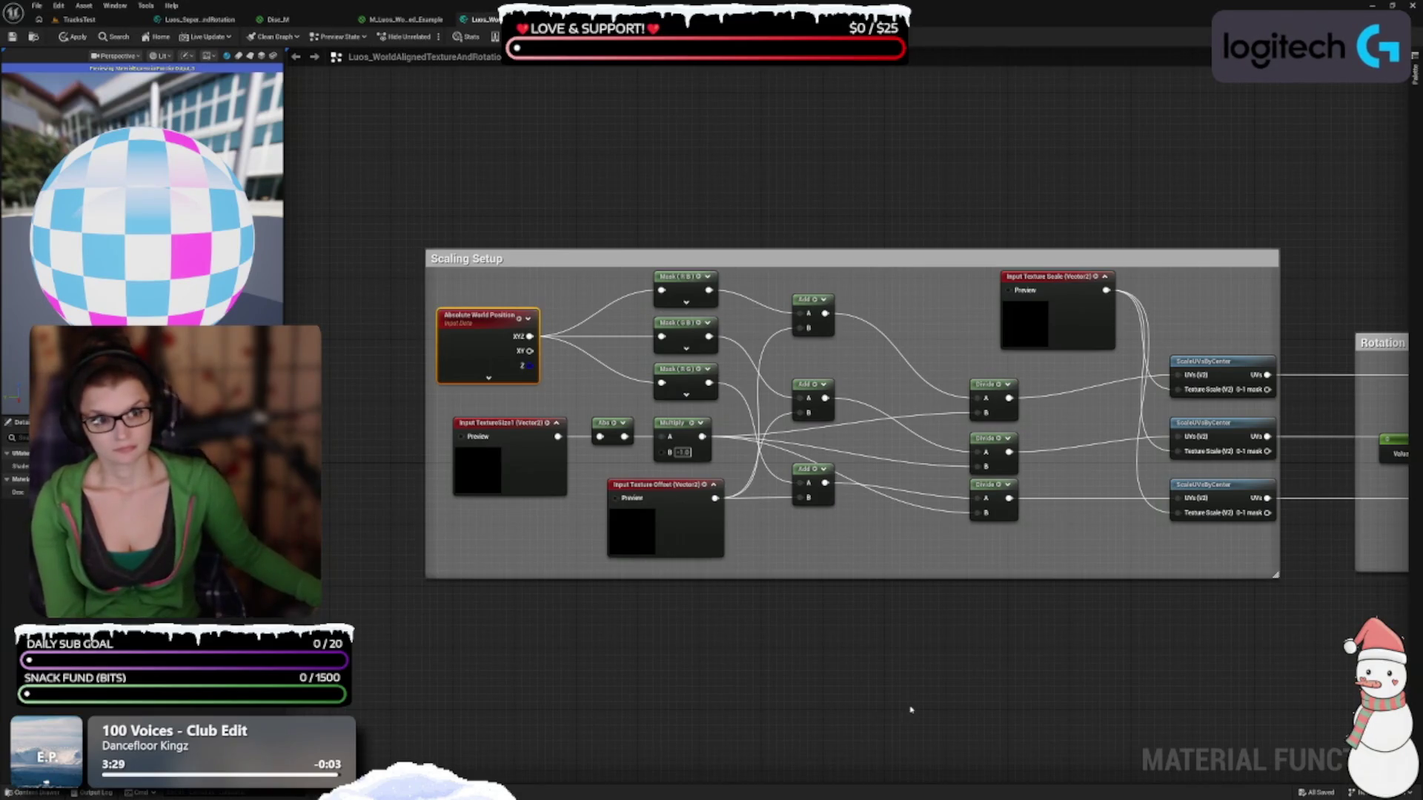
left_click_drag(990, 431, 889, 660)
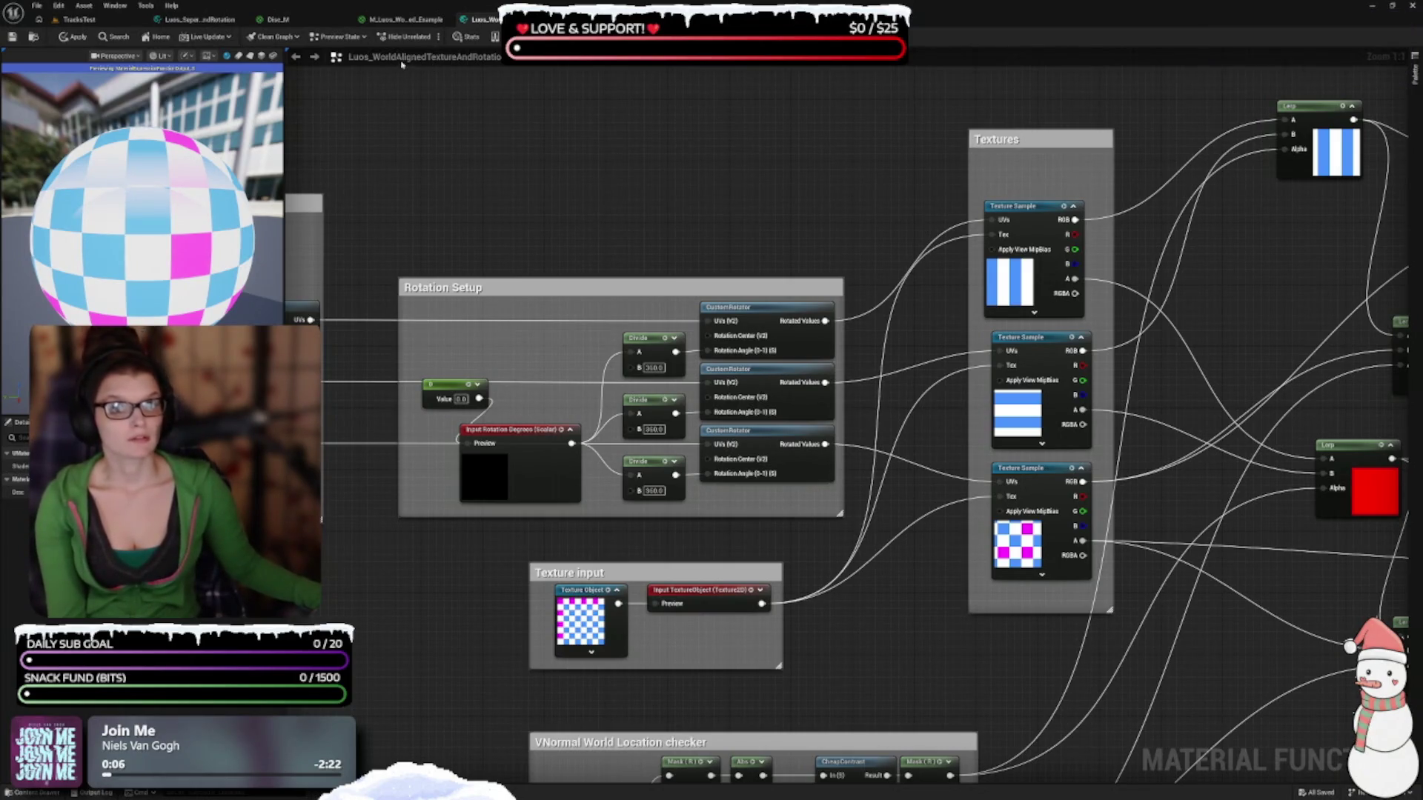
Check the example material, then switch to Disc_M and frame its graph
left_click(414, 20)
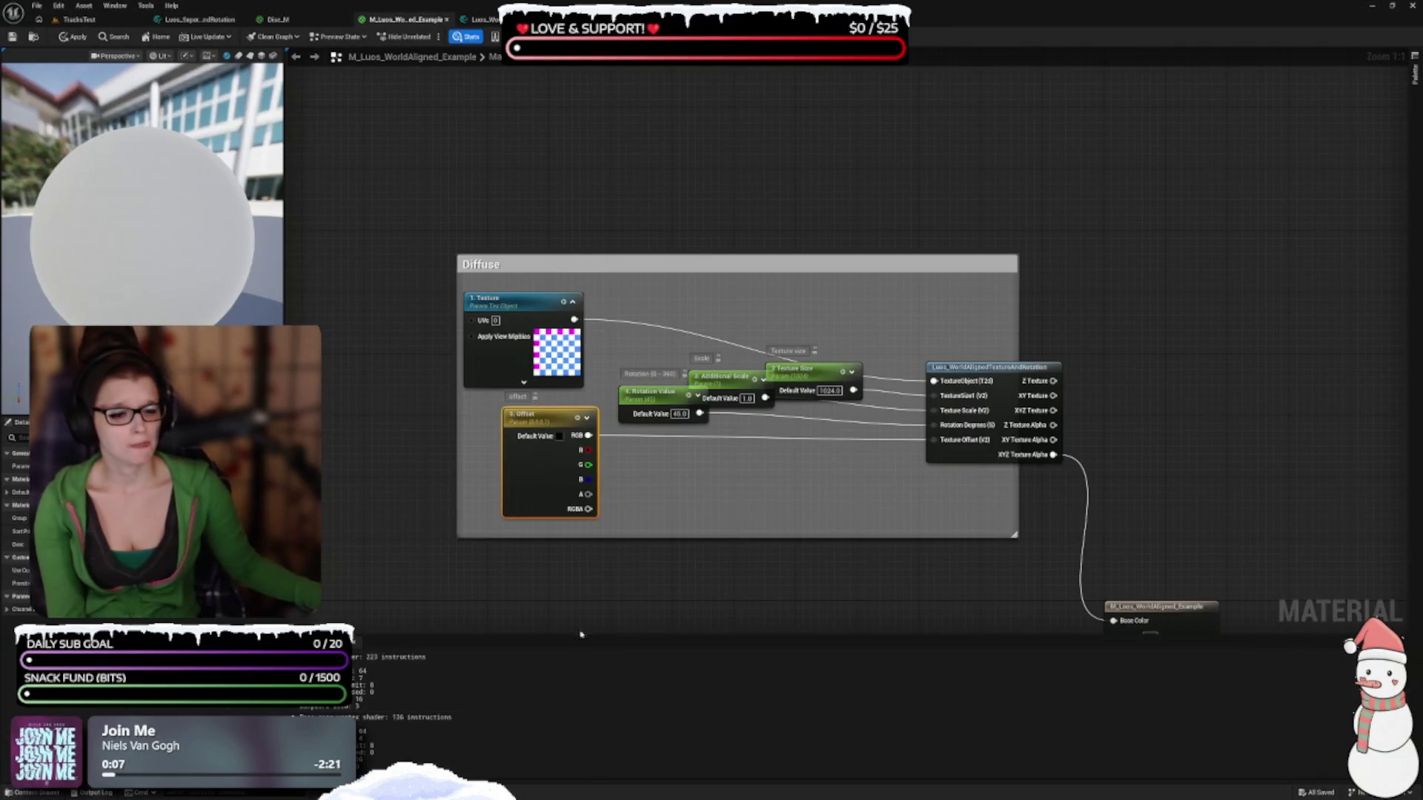
scroll(581, 634, "down", 5)
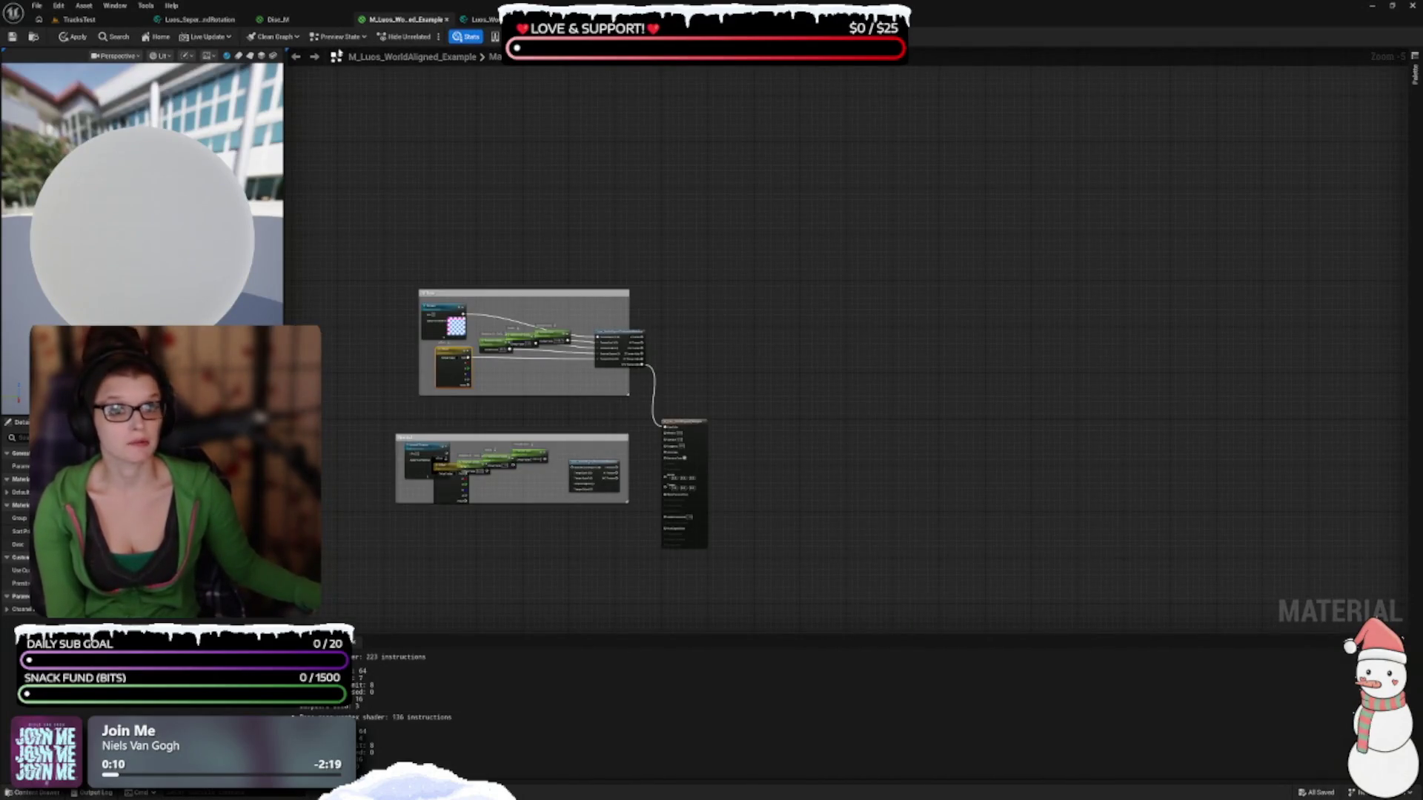
left_click(278, 19)
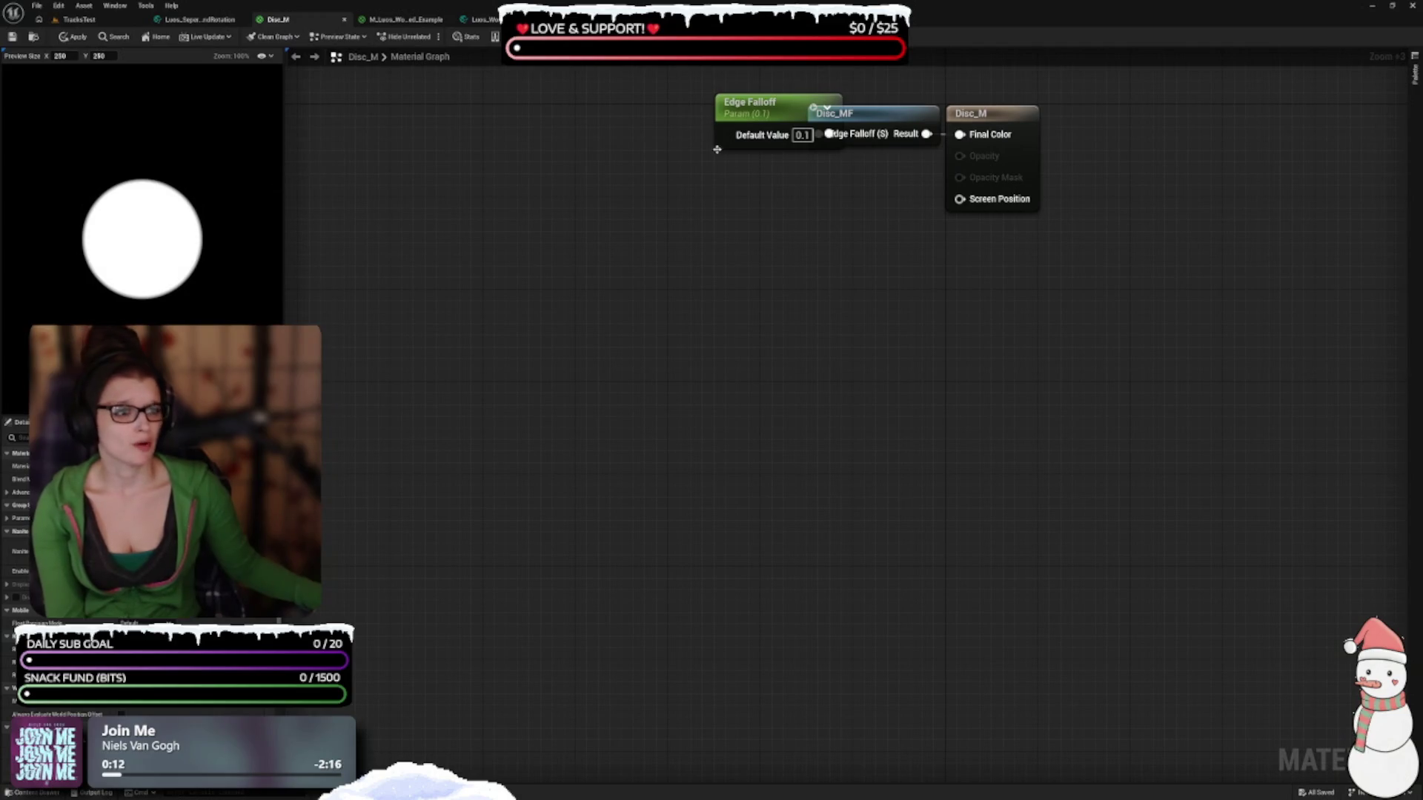
key("Home")
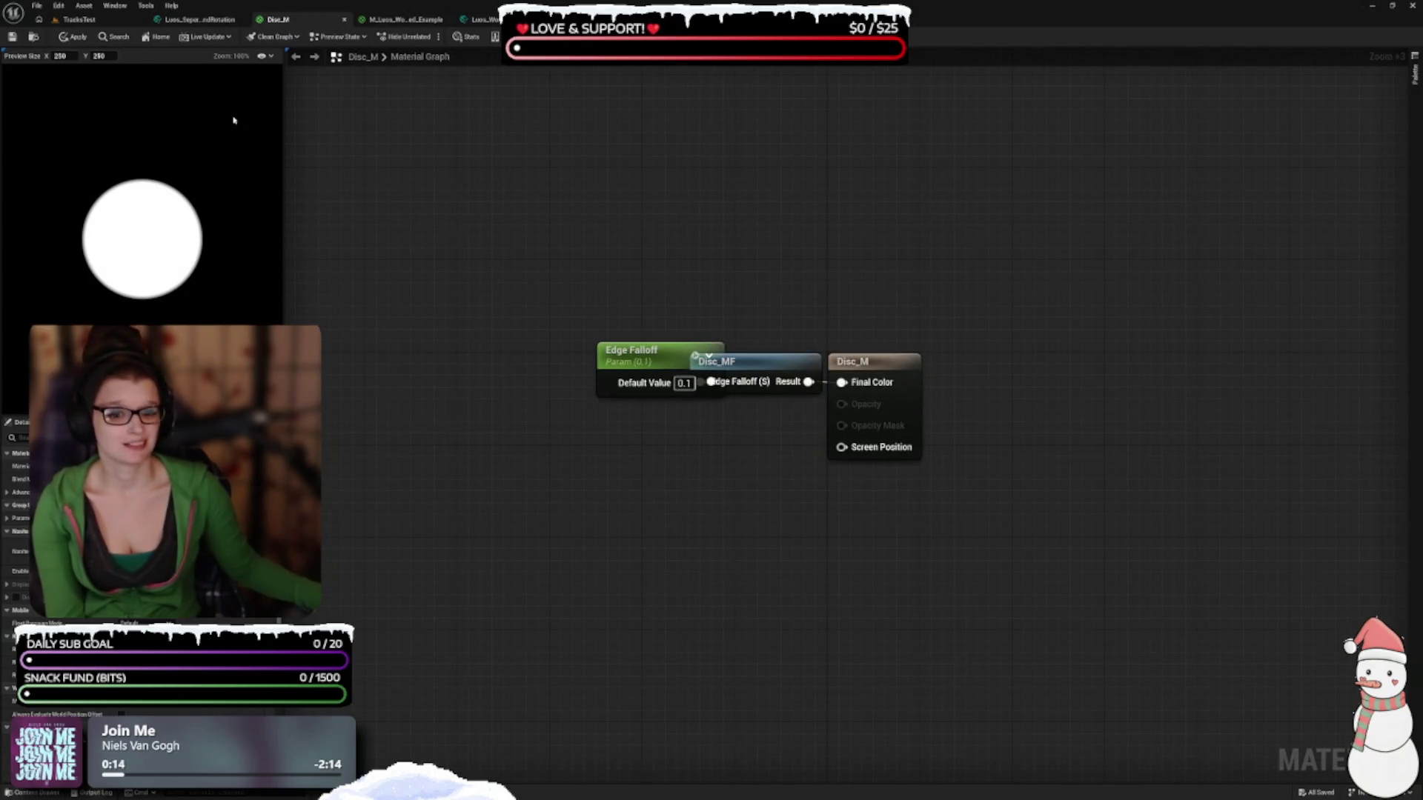
Close Disc_M, answering the apply-changes prompt, and hide the shader Stats panel
left_click(344, 22)
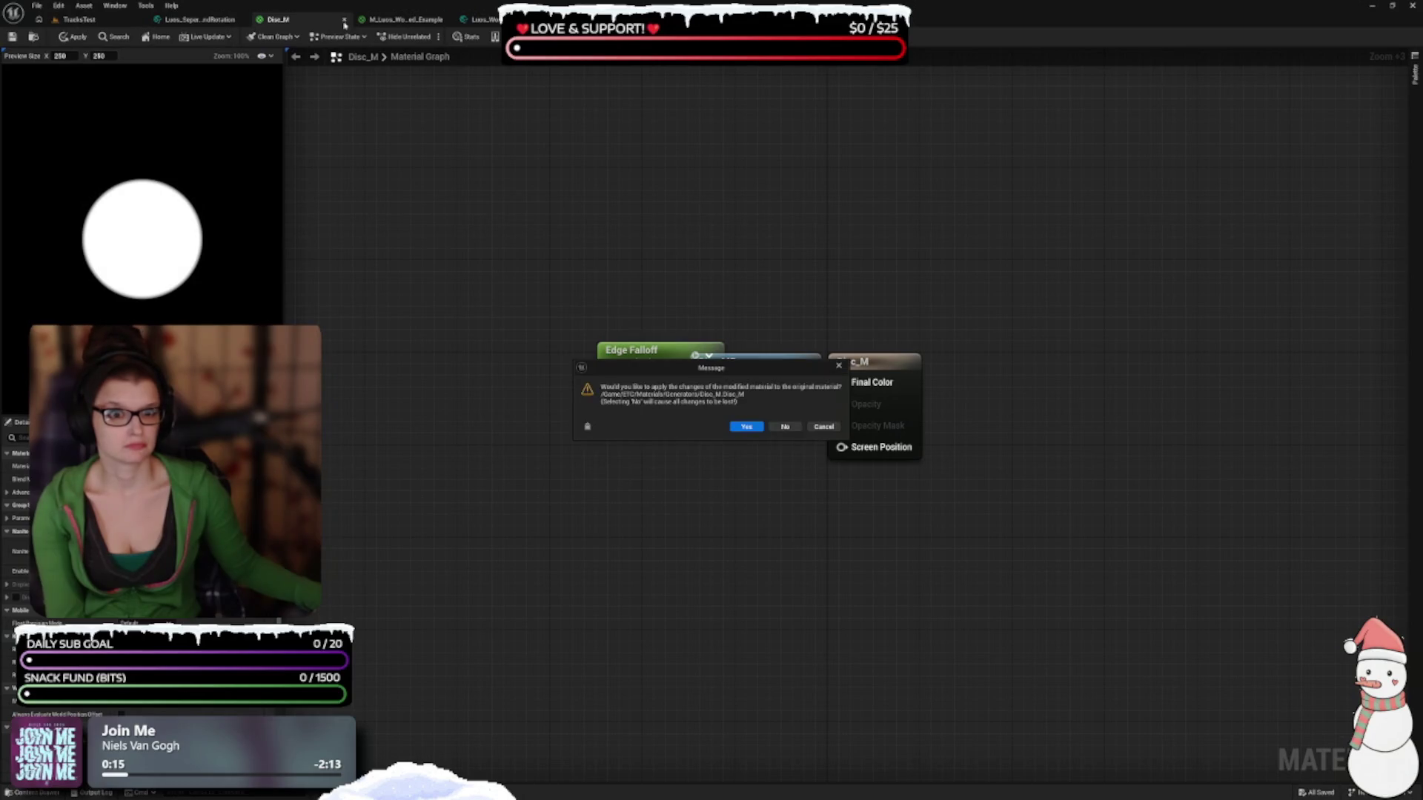
left_click(785, 427)
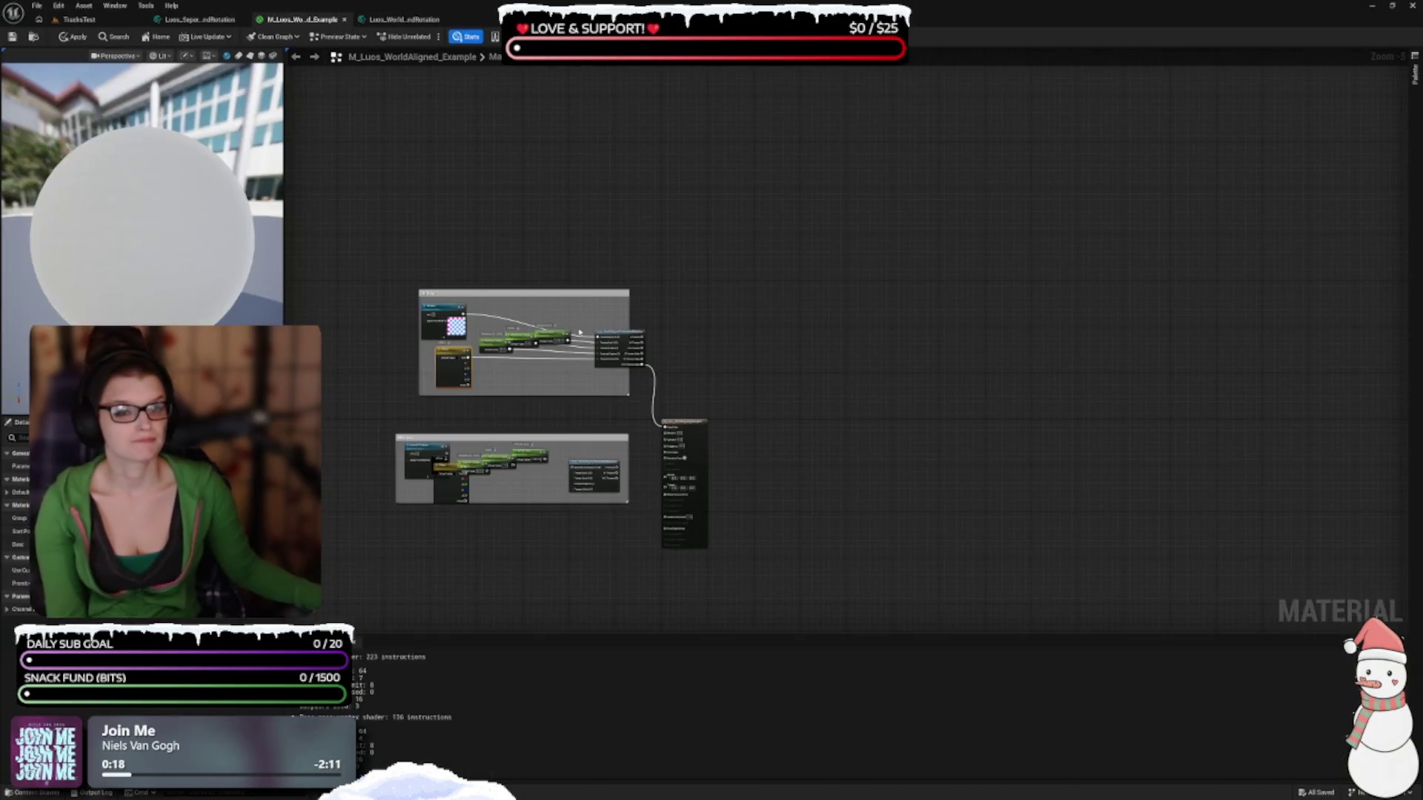
left_click(466, 36)
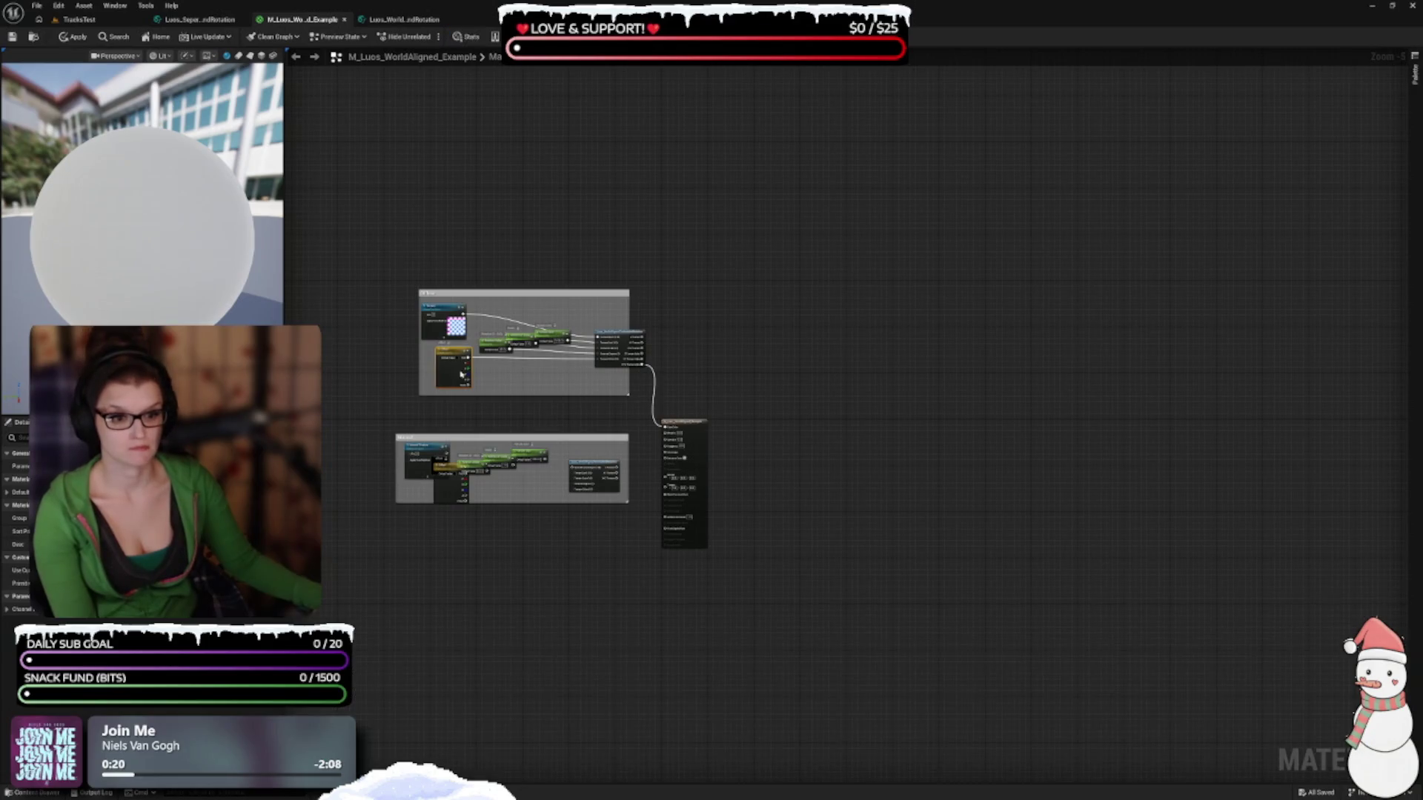
left_click(197, 19)
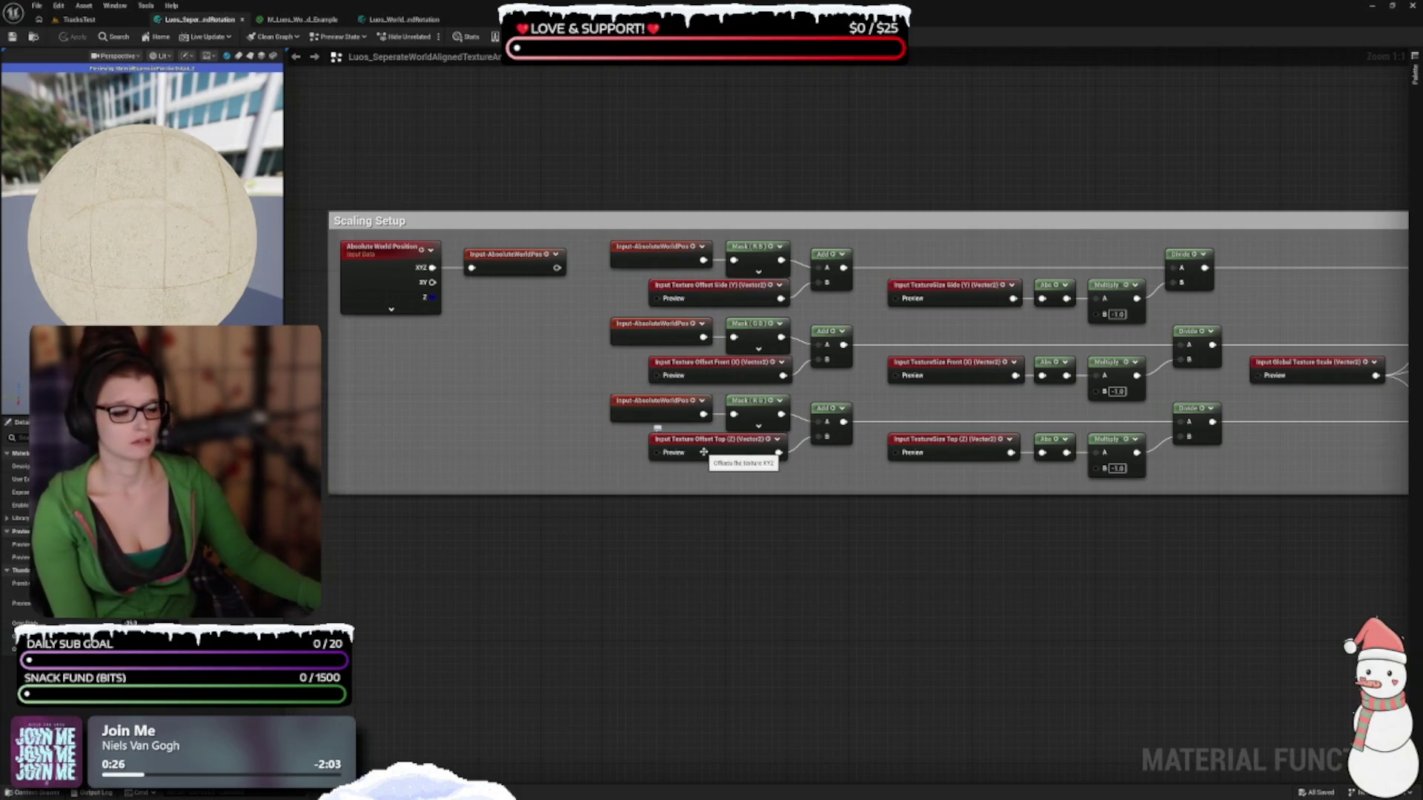
Inspect the Scaling Setup Divide nodes and the Input Texture Offset Side (Y) node
left_click_drag(645, 527, 724, 635)
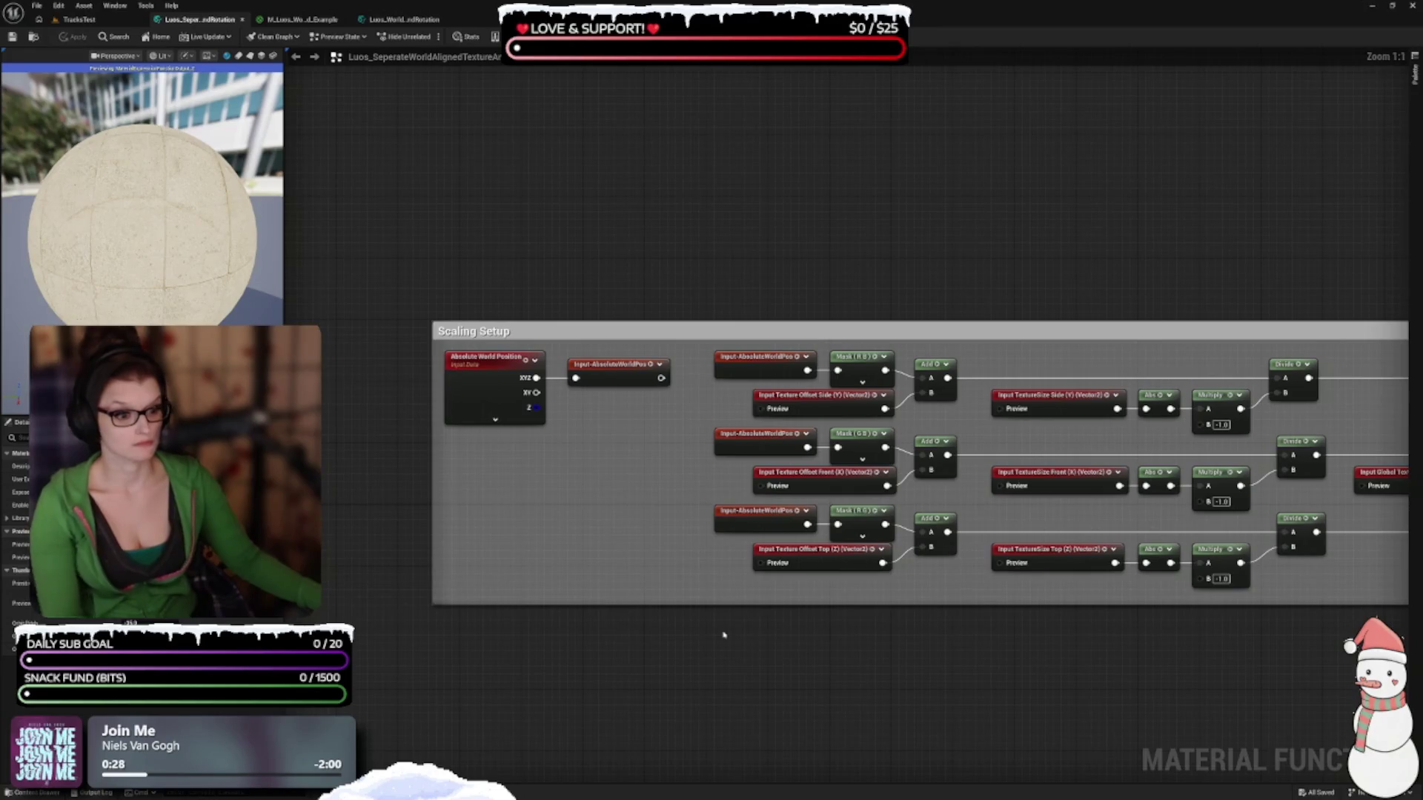
scroll(763, 581, "up", 2)
left_click_drag(892, 636, 808, 561)
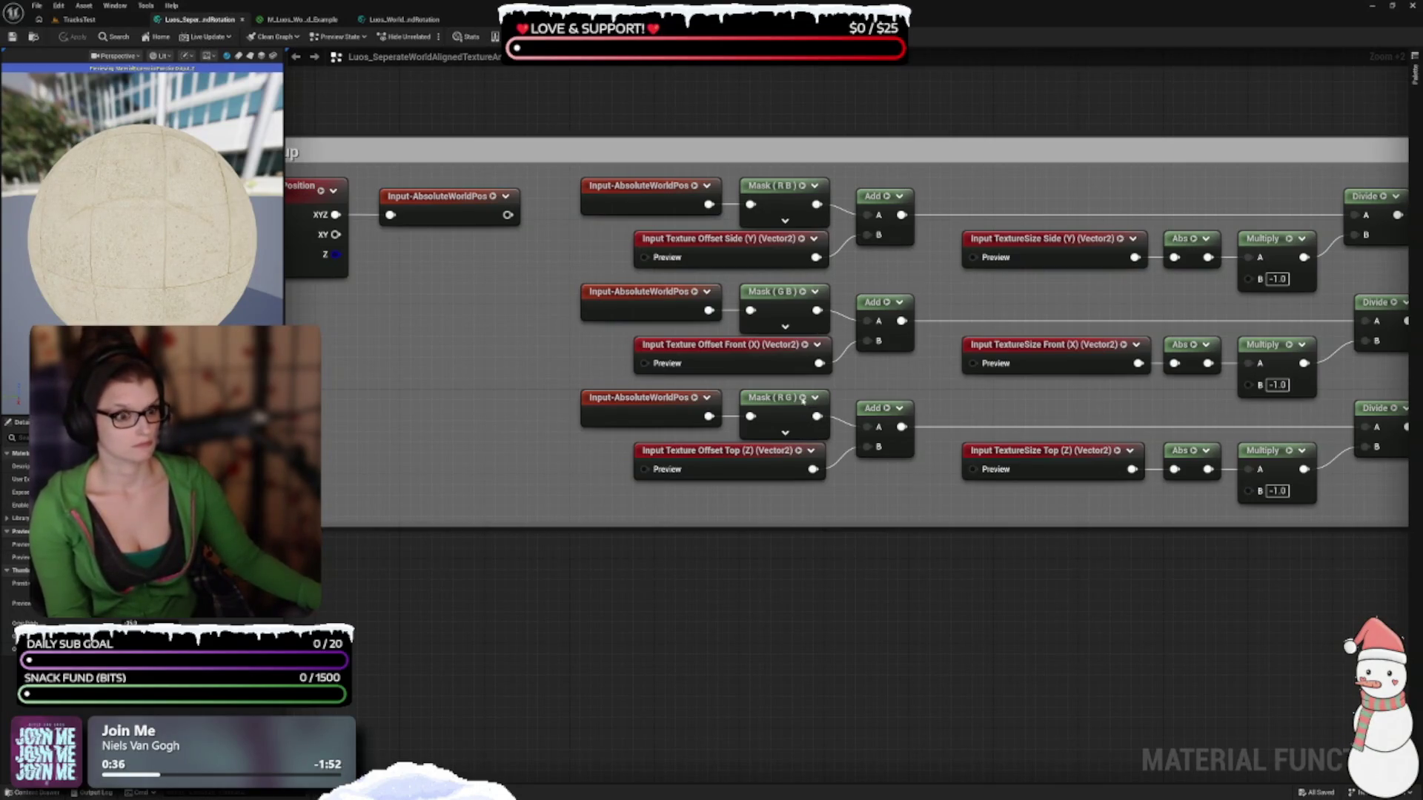
left_click(725, 242)
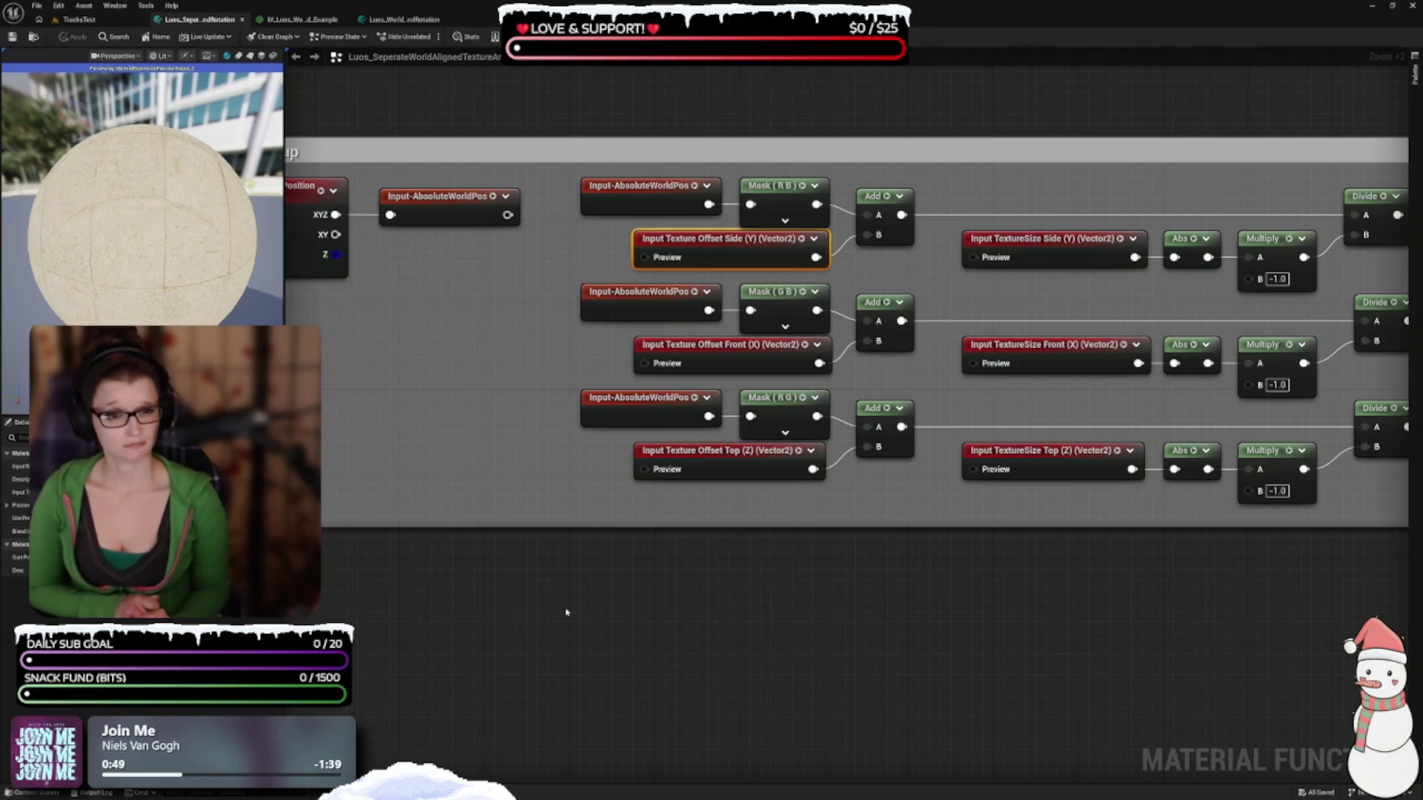
mouse_move(596, 558)
left_mouse_down()
mouse_move(606, 677)
mouse_move(571, 630)
left_mouse_up()
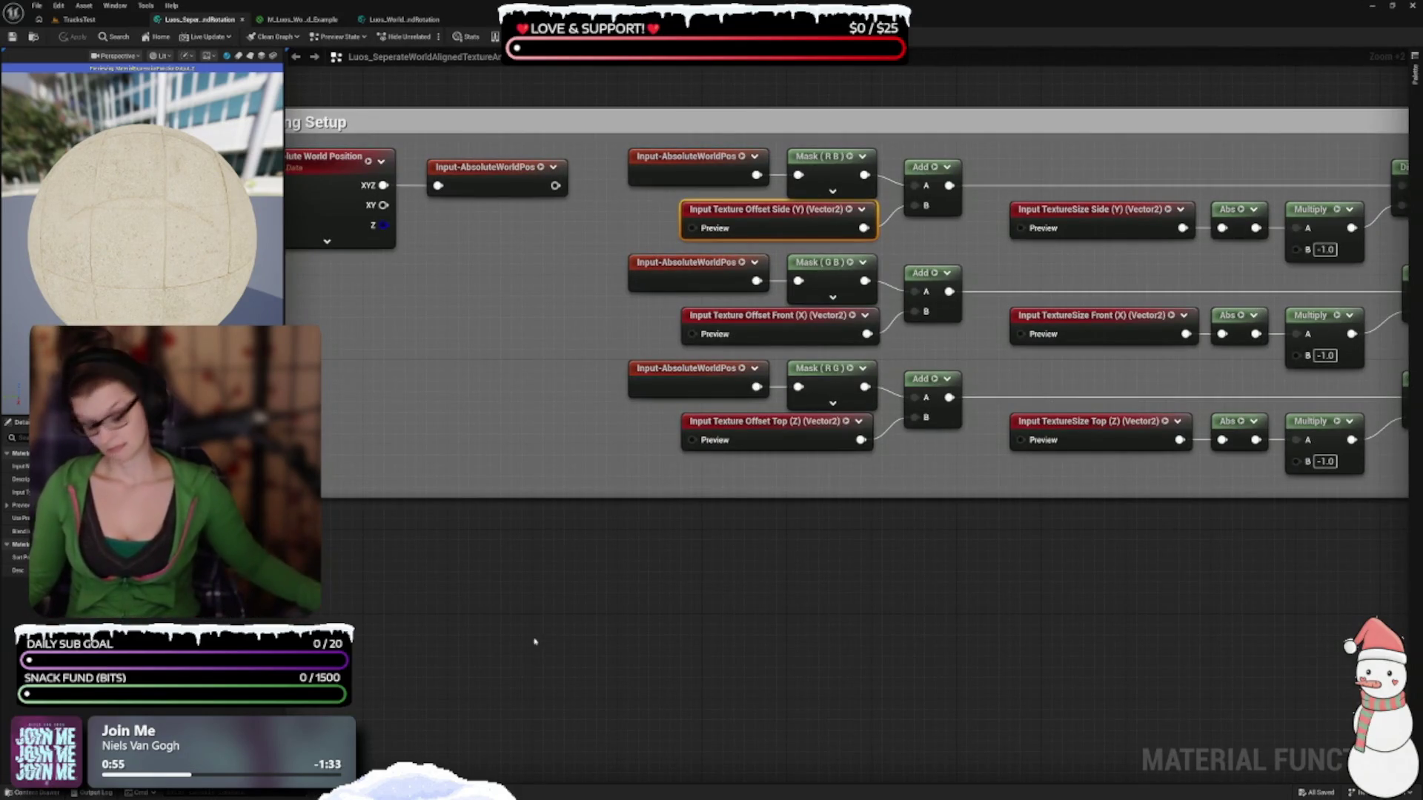
scroll(738, 604, "down", 2)
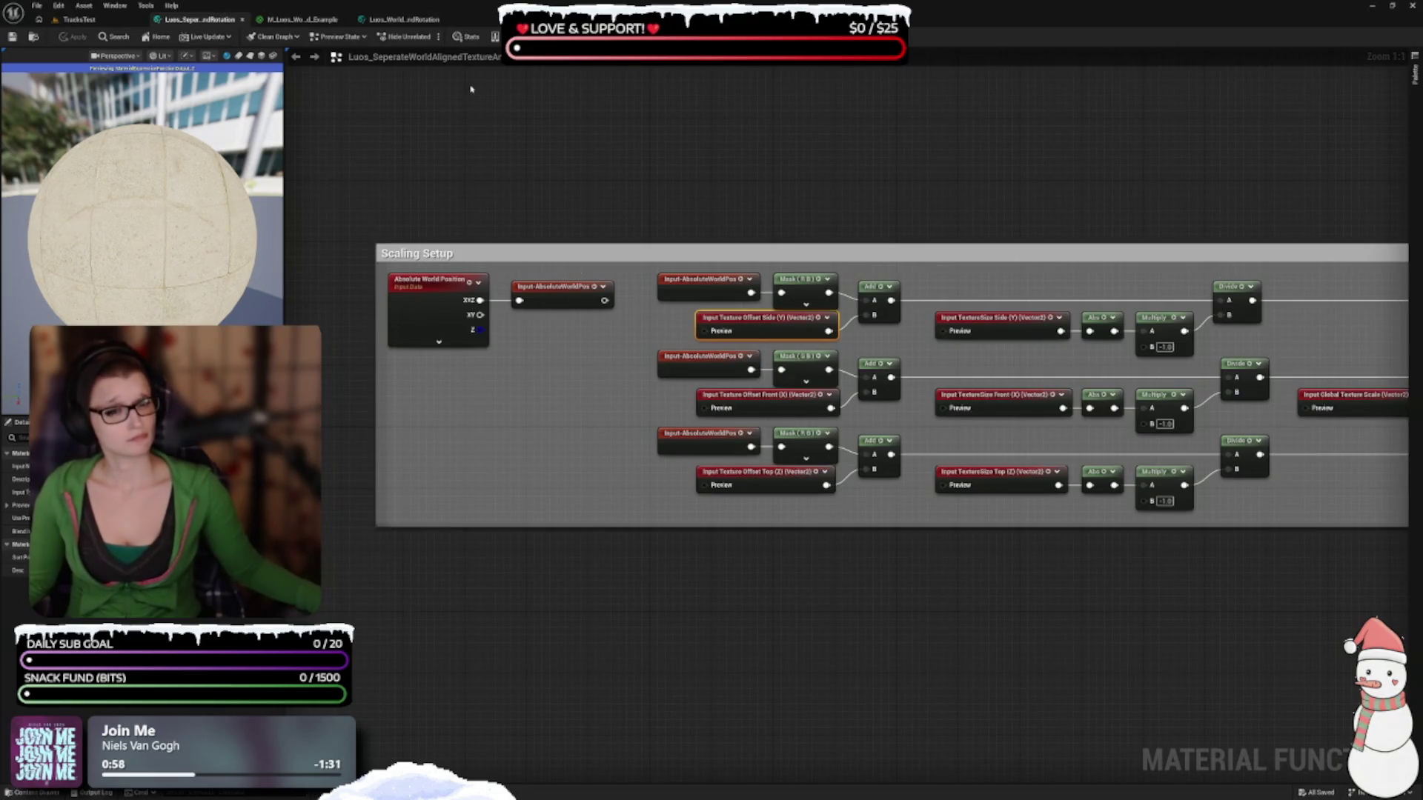
View the full Luos_WorldAlignedTextureAndRotation graph, then return to M_Luos_WorldAligned_Example
left_click(404, 19)
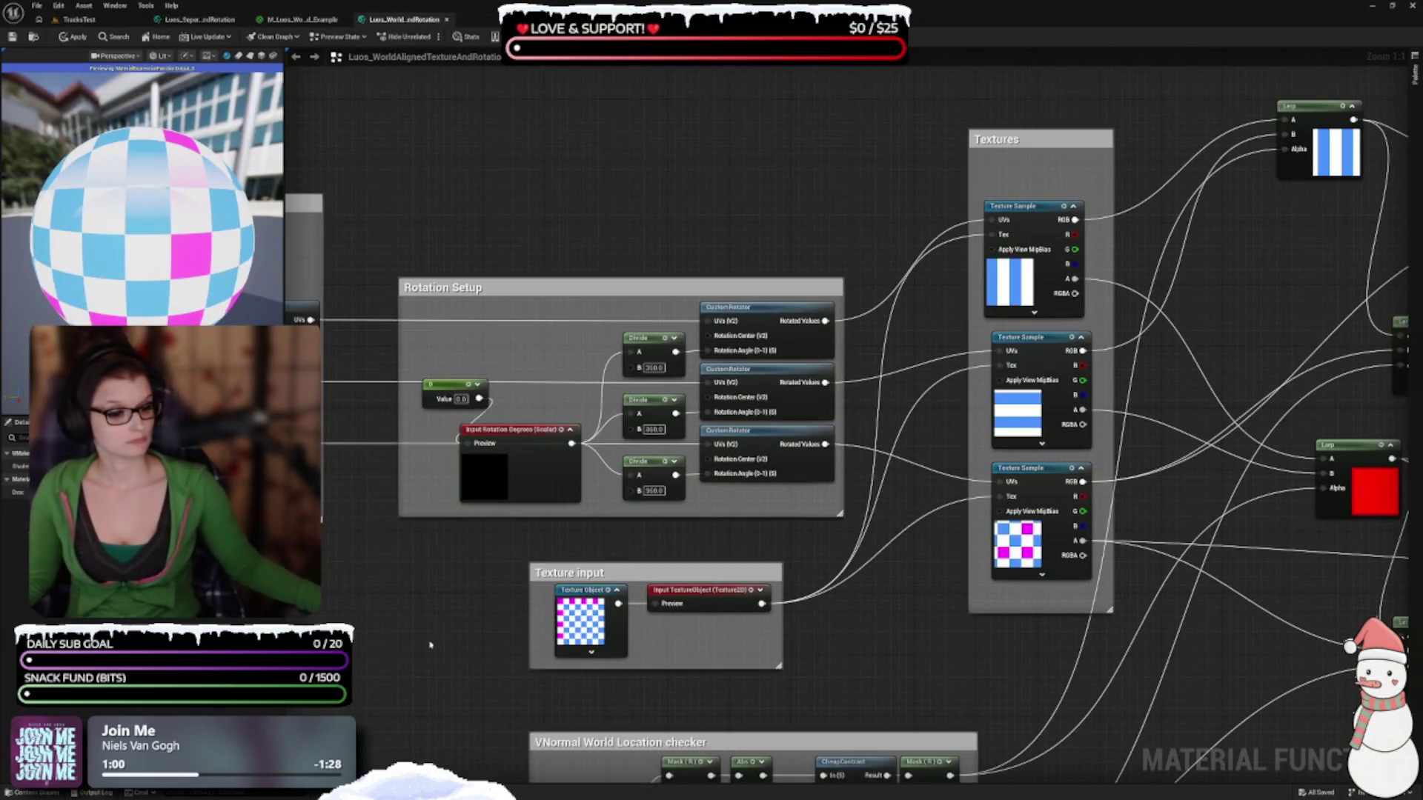
scroll(528, 464, "down", 2)
scroll(1012, 676, "down", 3)
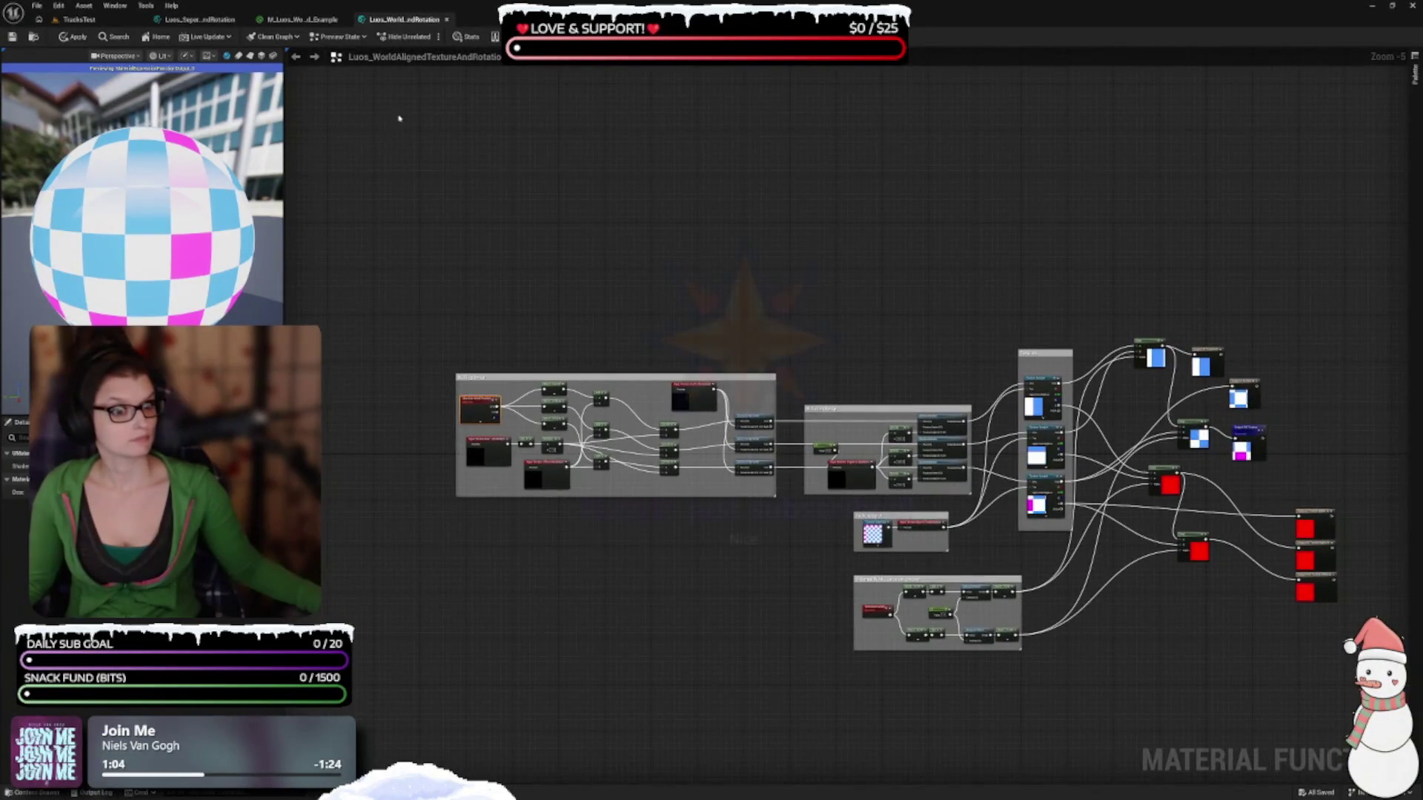
left_click(269, 20)
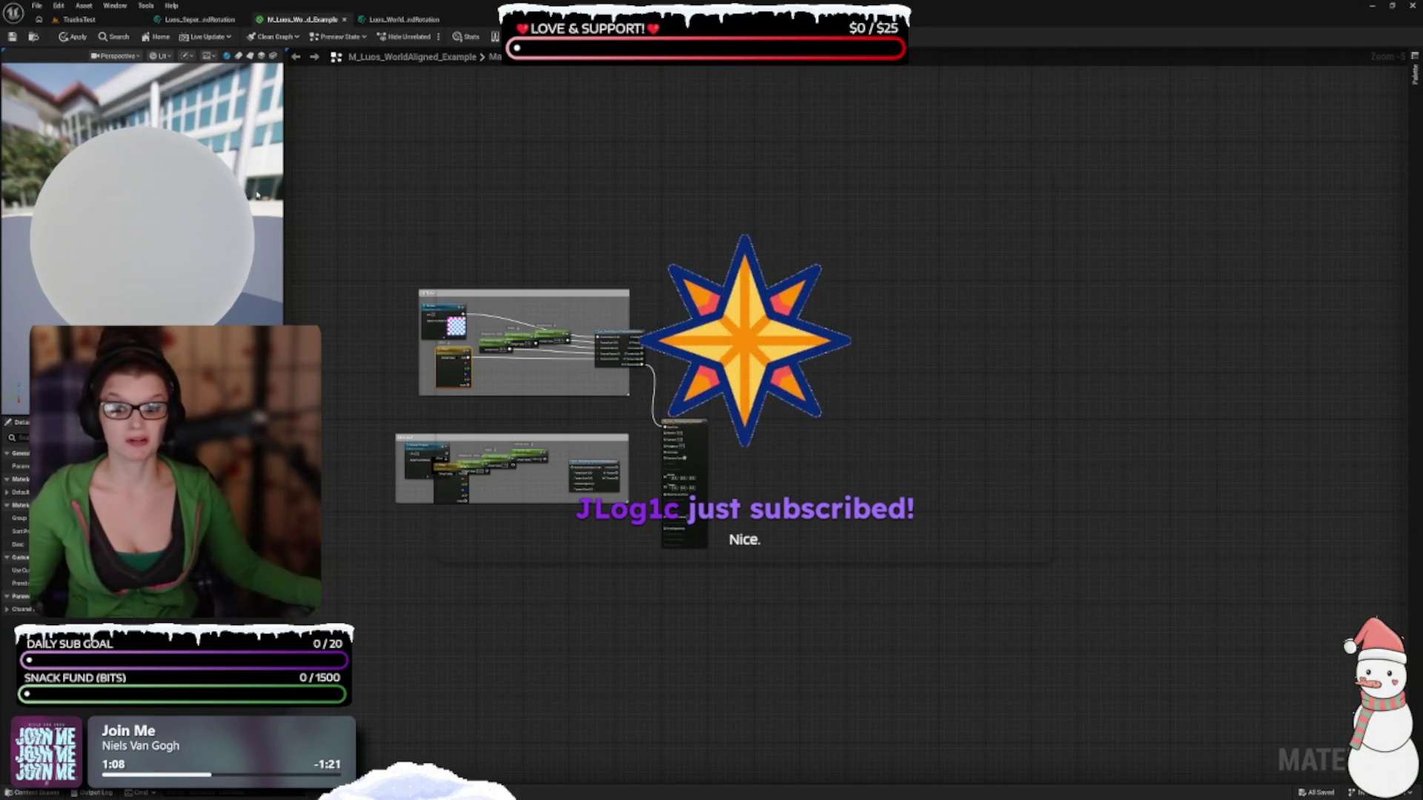
Zoom in on the material's Diffuse and Normal comment groups
scroll(670, 619, "up", 3)
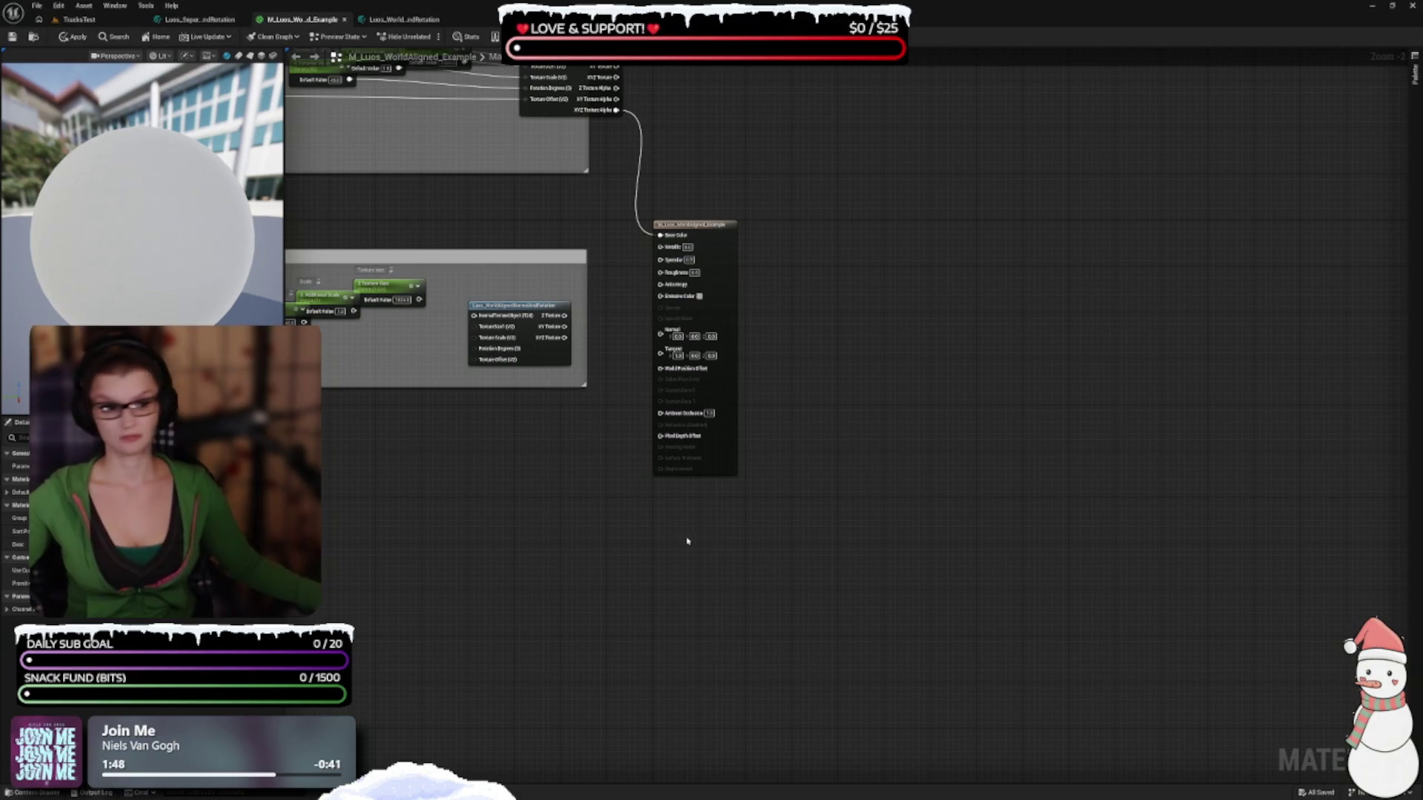
Arrange the function node and the Texture Size, Additional Scale, Rotation Value, Offset and Texture parameters
scroll(687, 541, "up", 3)
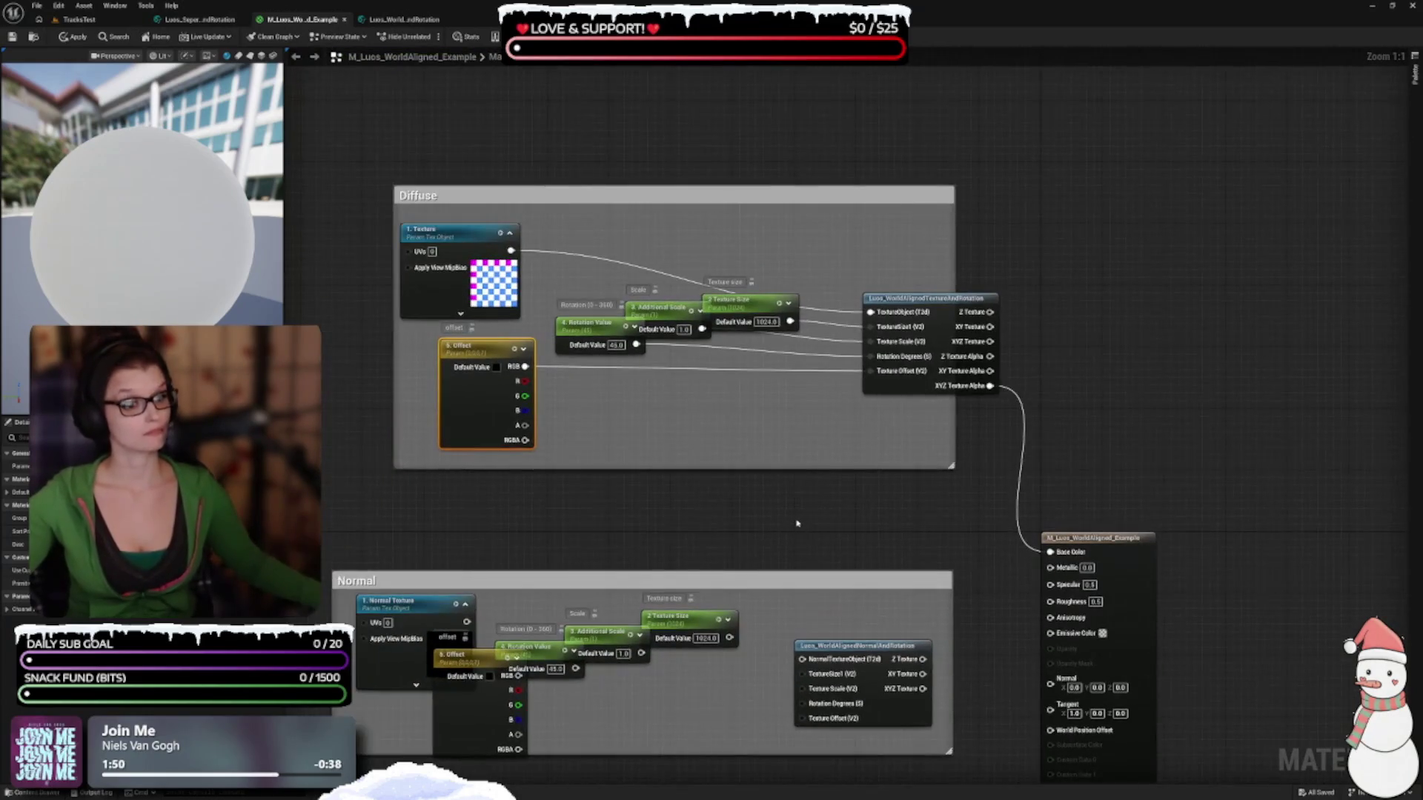
mouse_move(941, 335)
left_mouse_down()
mouse_move(965, 252)
mouse_move(978, 280)
mouse_move(995, 276)
left_mouse_up()
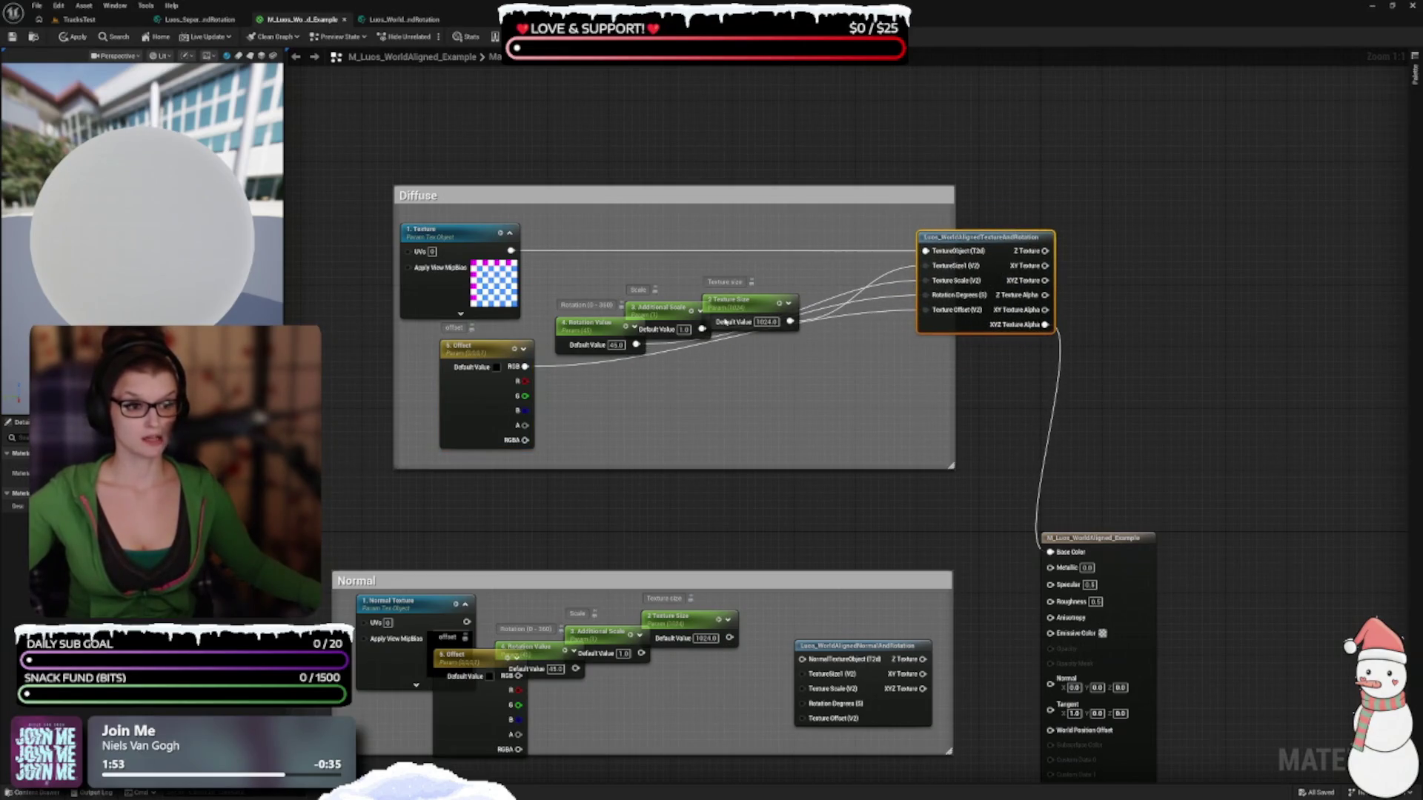
left_click_drag(740, 302, 739, 263)
left_click_drag(687, 317, 764, 317)
mouse_move(612, 334)
left_mouse_down()
mouse_move(697, 380)
mouse_move(753, 365)
left_mouse_up()
left_click_drag(465, 422, 719, 482)
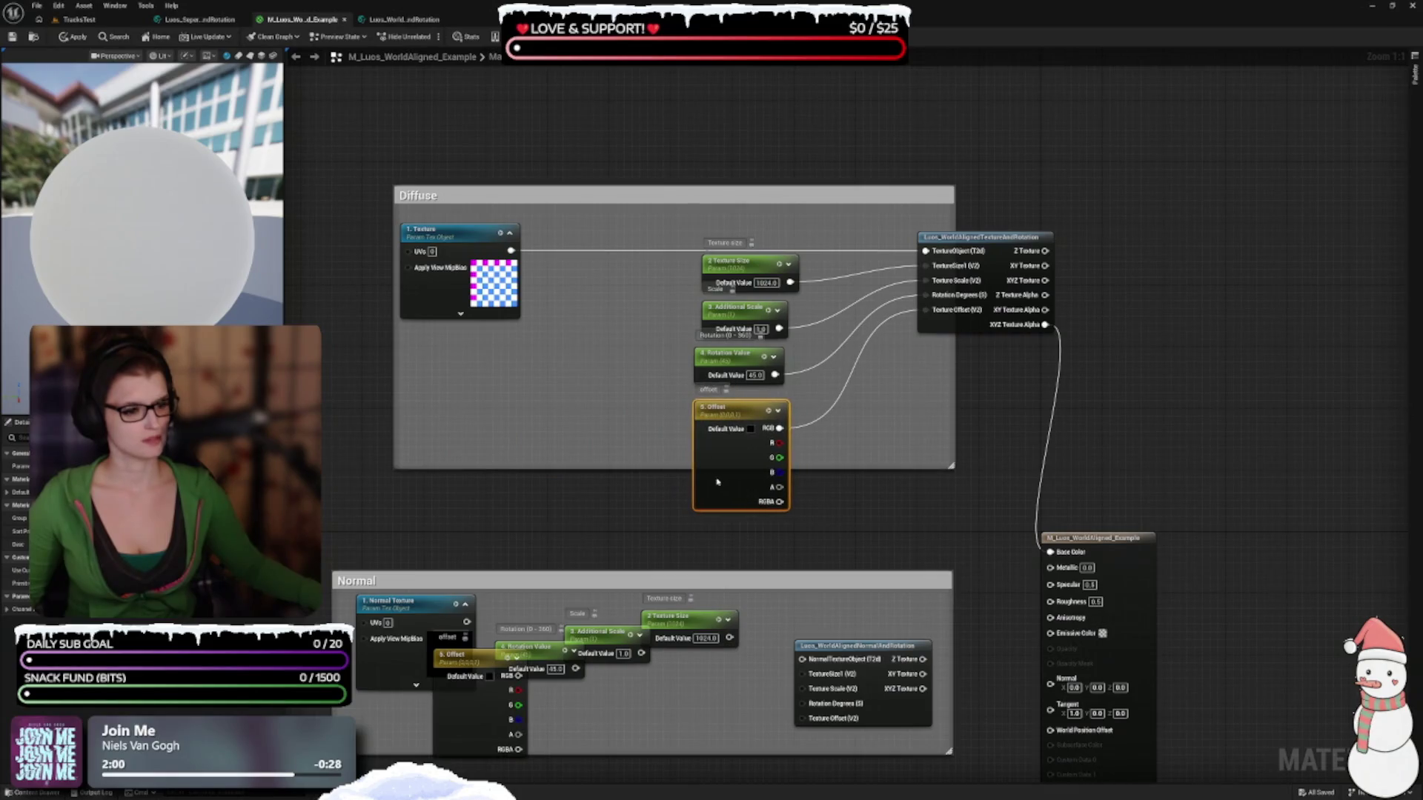
left_click_drag(875, 465, 803, 531)
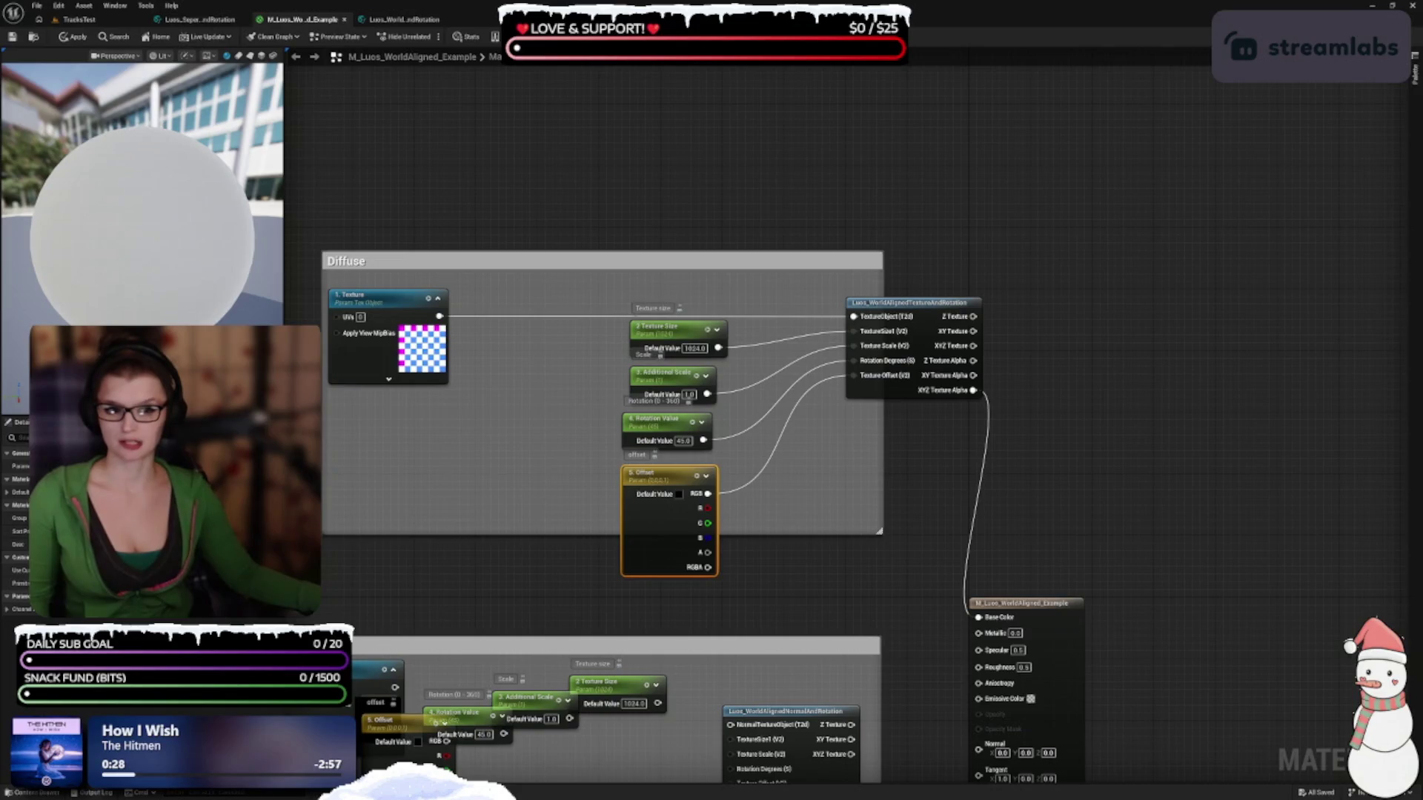
left_click_drag(359, 373, 391, 372)
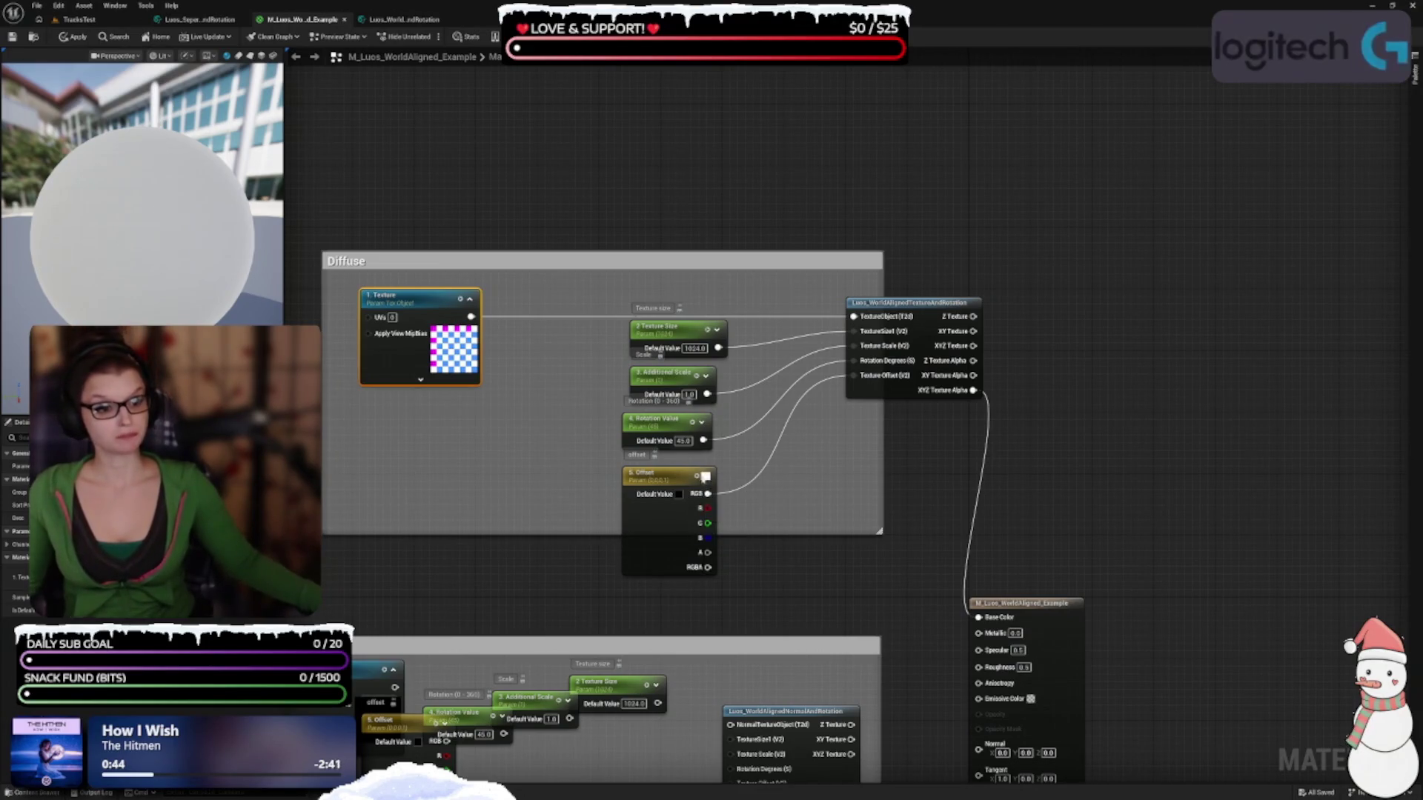
Toggle the Offset colour preview, pan across Diffuse and Normal, and glance at the separate function
left_click(706, 475)
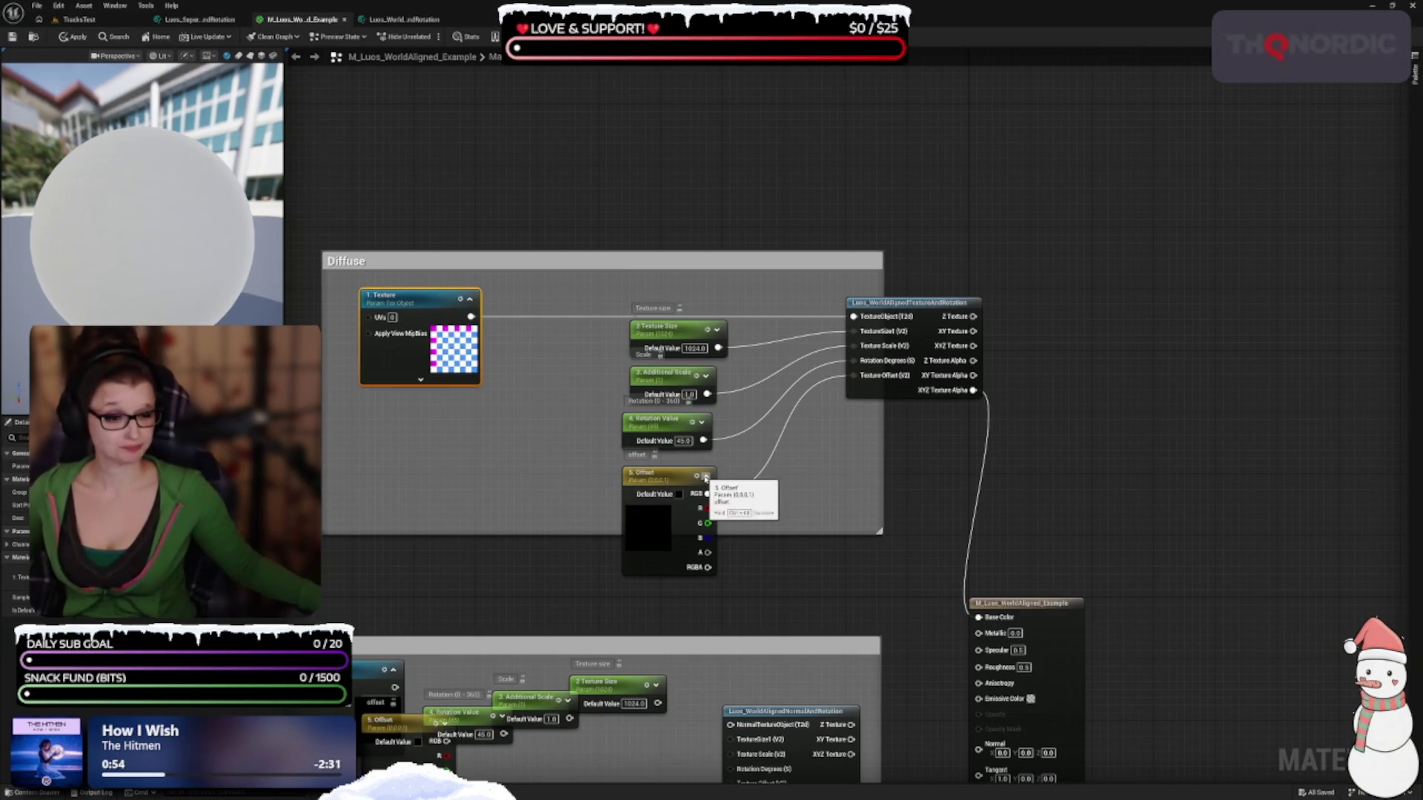
left_click(706, 476)
mouse_move(777, 512)
left_mouse_down()
mouse_move(808, 499)
mouse_move(739, 548)
left_mouse_up()
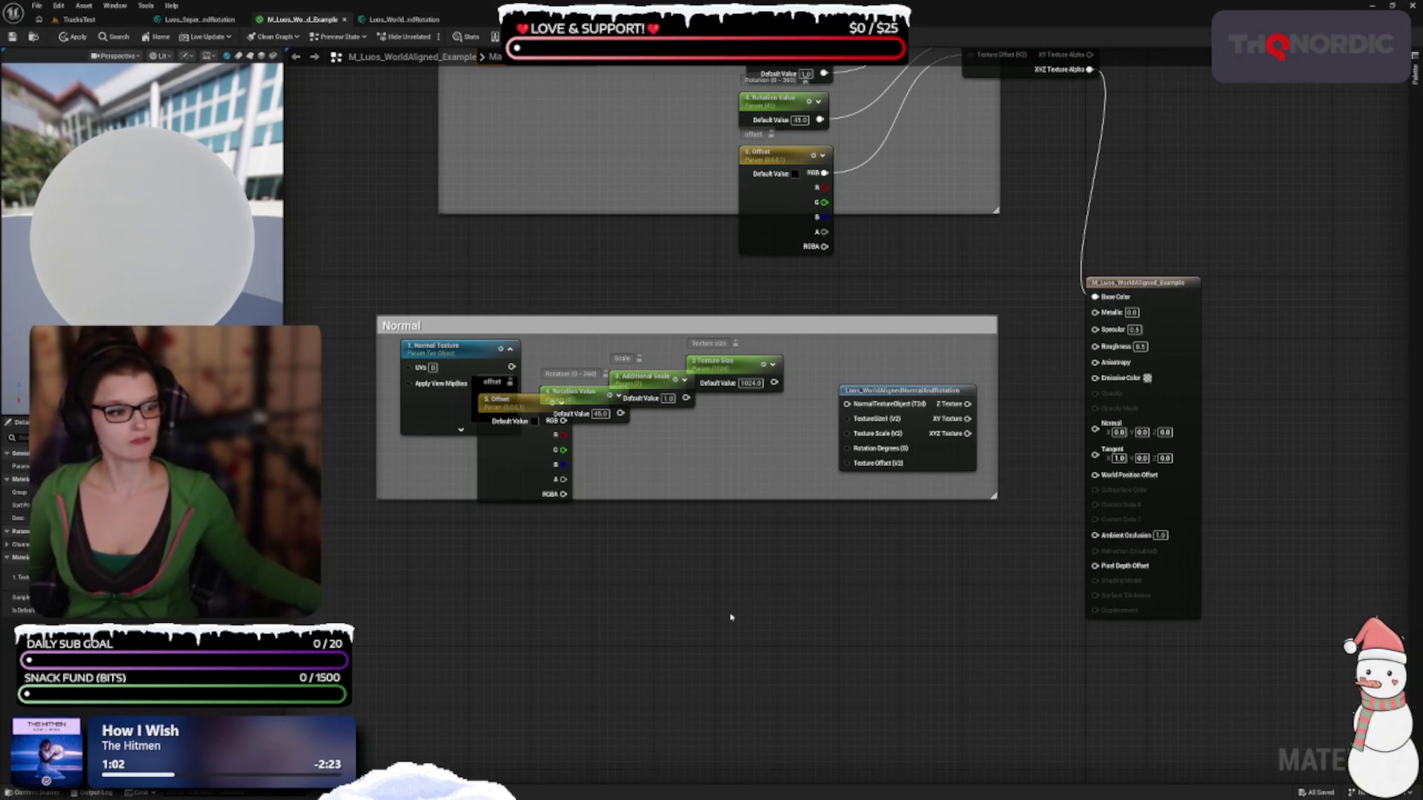
left_click_drag(694, 635, 730, 767)
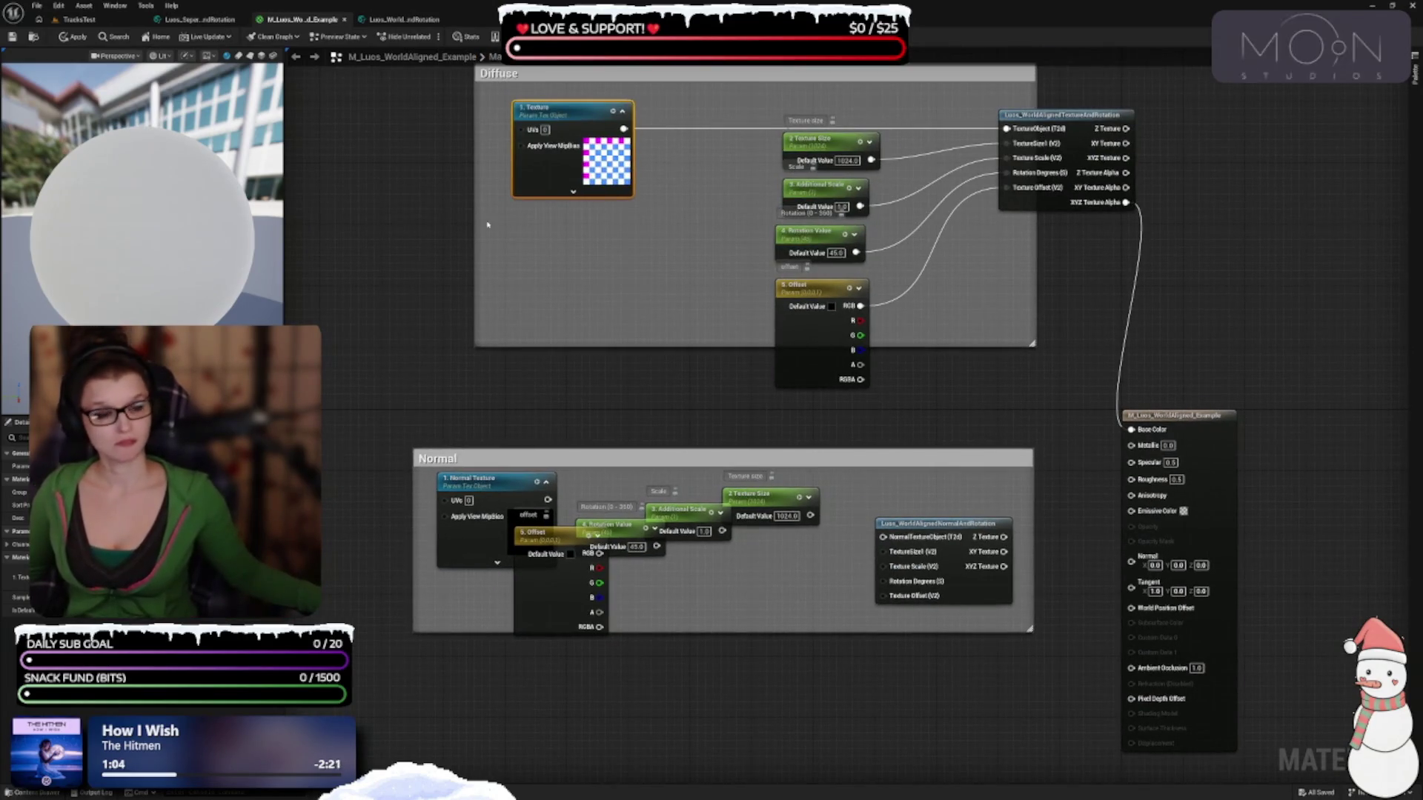
left_click_drag(387, 268, 388, 413)
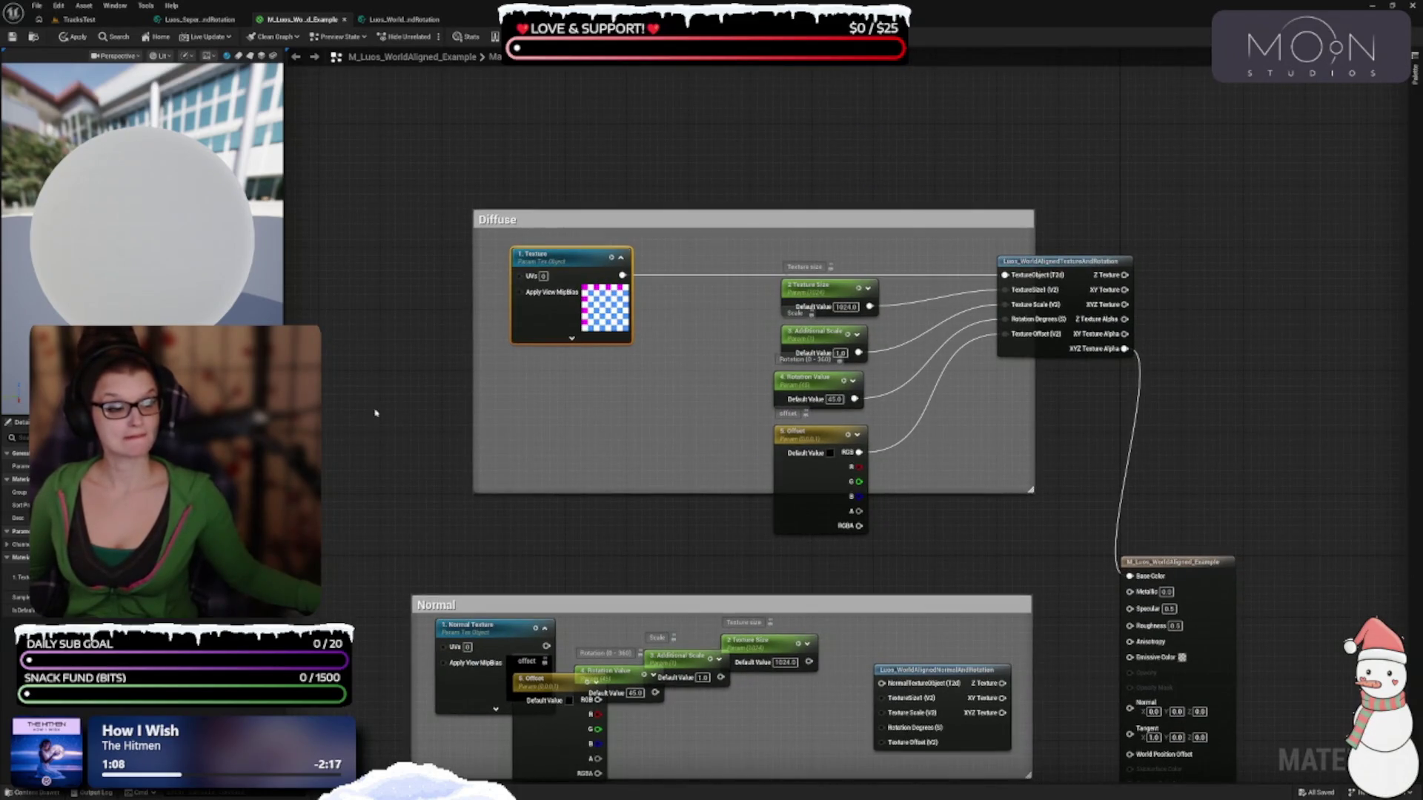
left_click(198, 20)
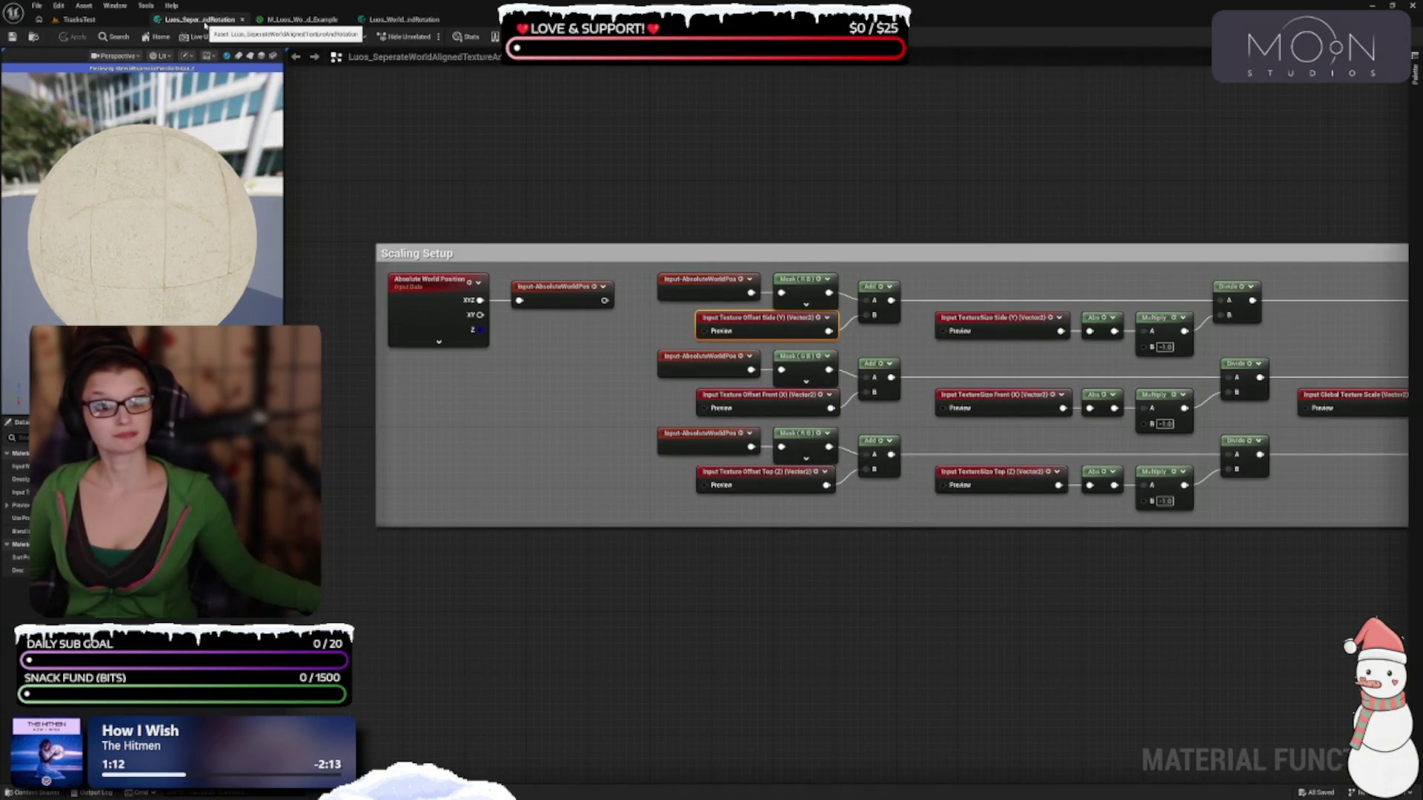
left_click(301, 19)
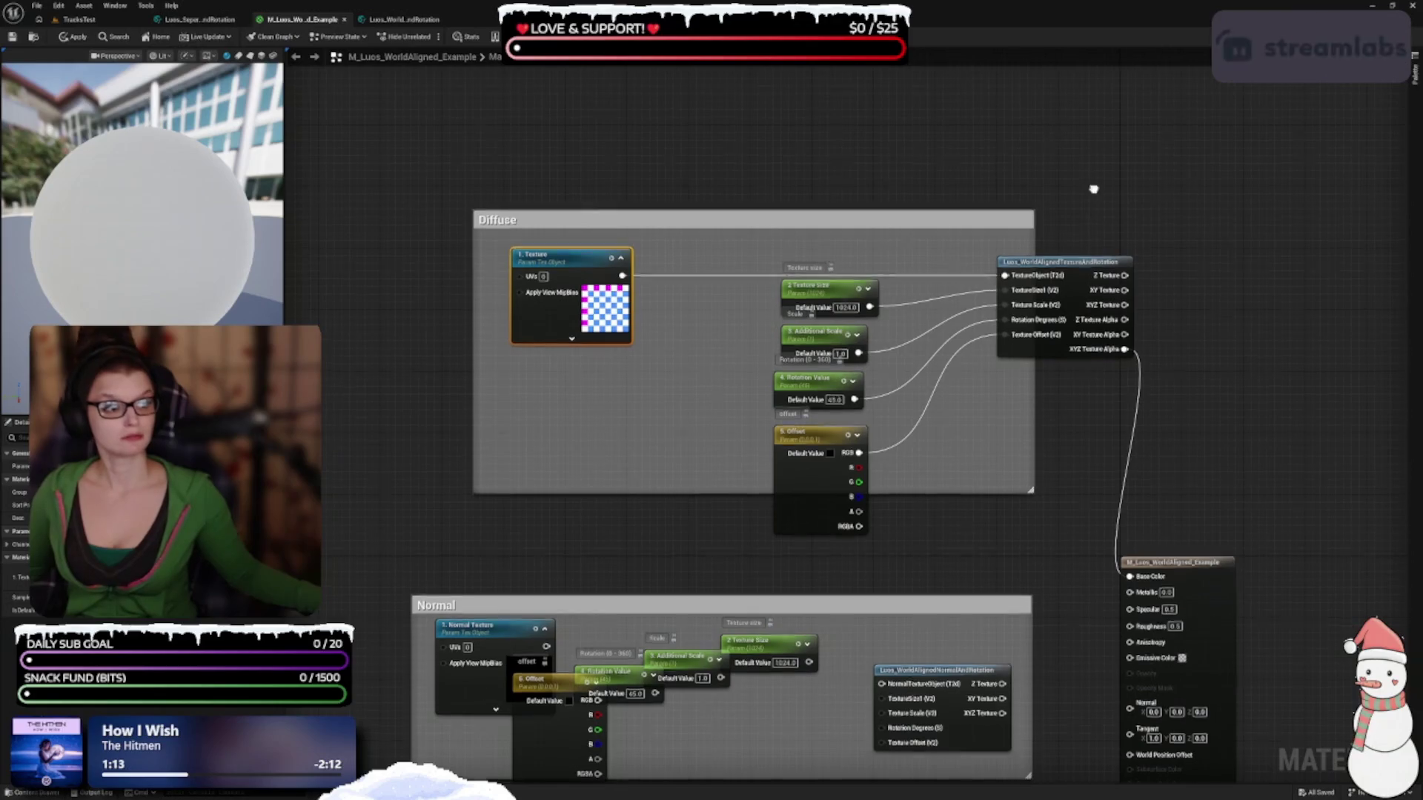
Search 'luo' and place a Luos_SeperateWorldAlignedTextureAndRotation node above the Diffuse group
left_click_drag(958, 65, 905, 296)
right_click(907, 294)
type("luo")
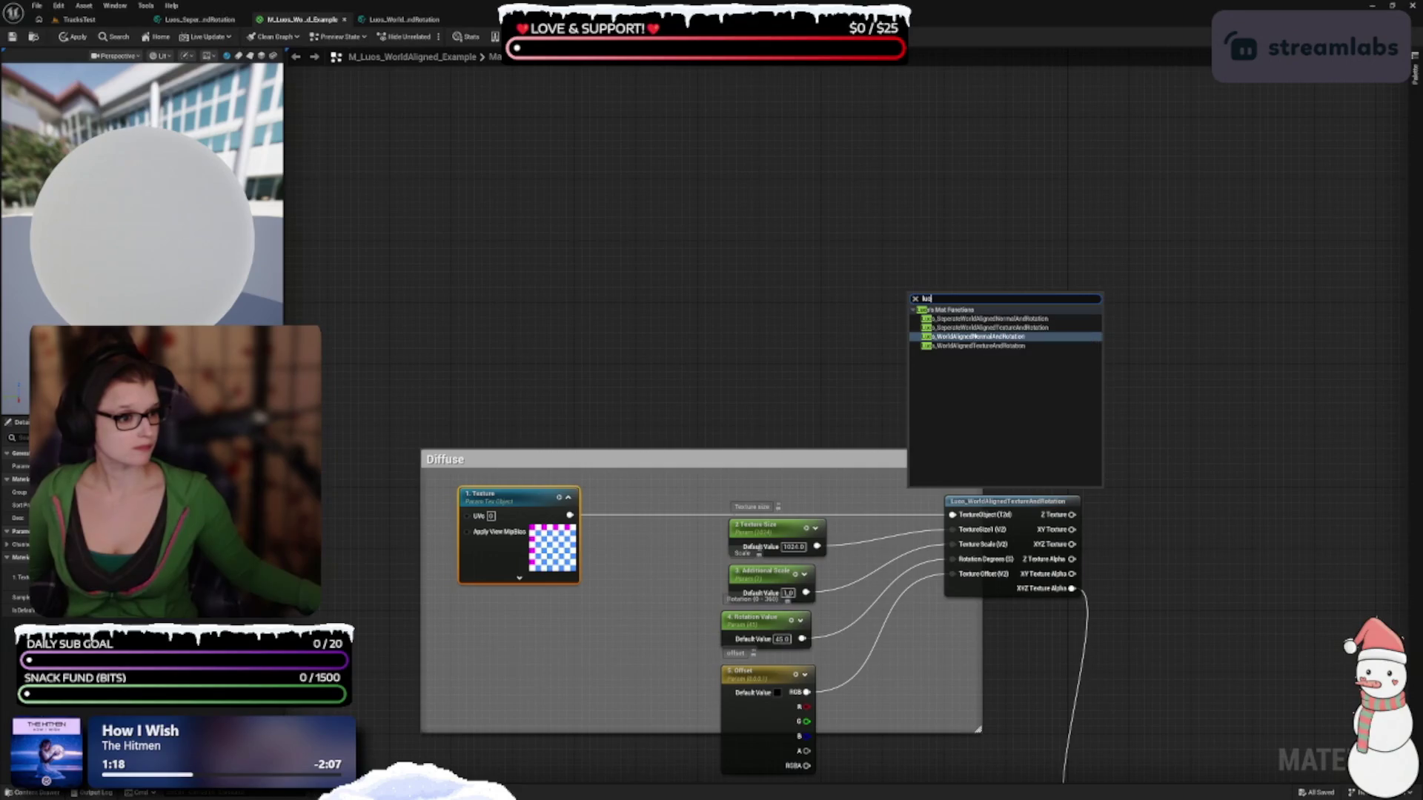
left_click(972, 328)
mouse_move(973, 328)
left_mouse_down()
mouse_move(842, 283)
mouse_move(826, 252)
left_mouse_up()
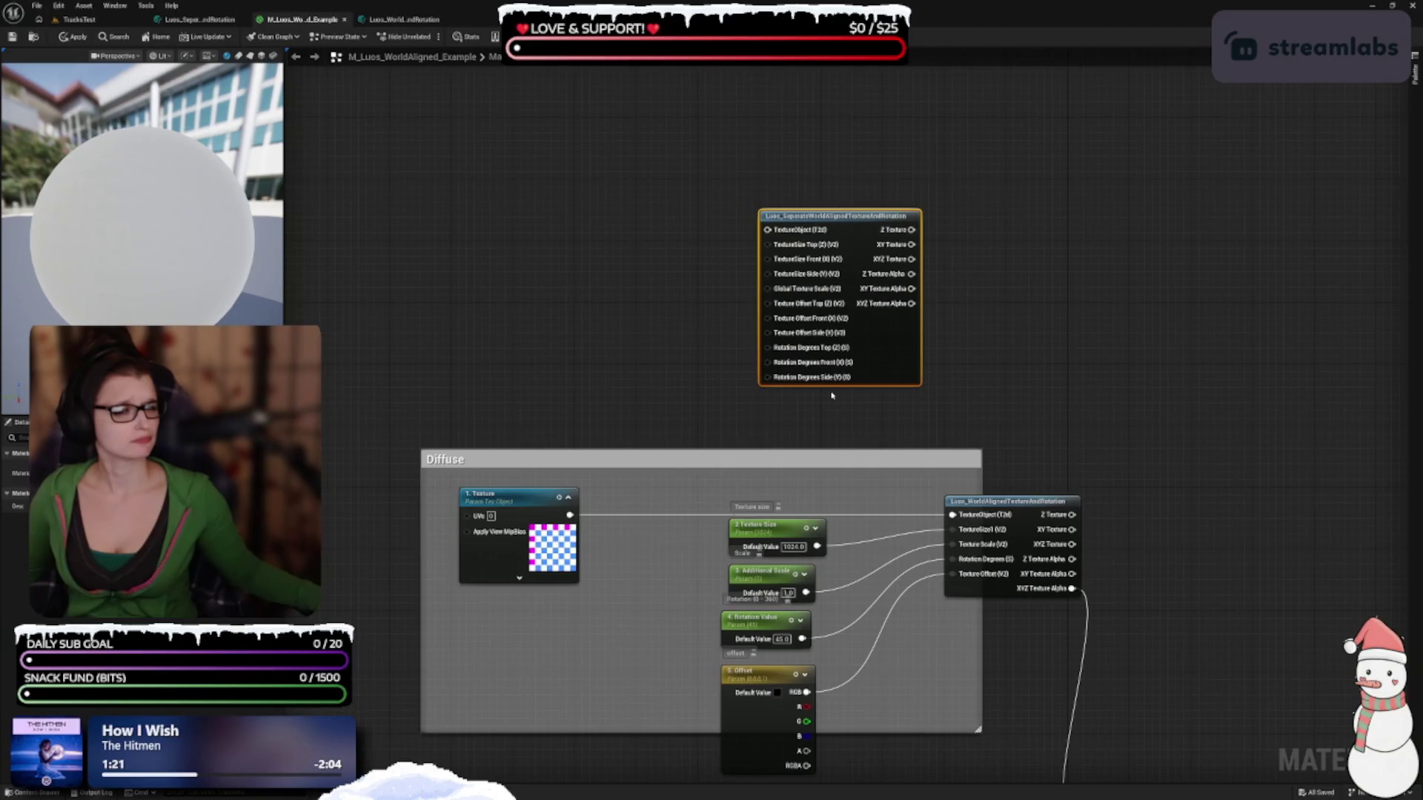
left_click_drag(832, 396, 831, 341)
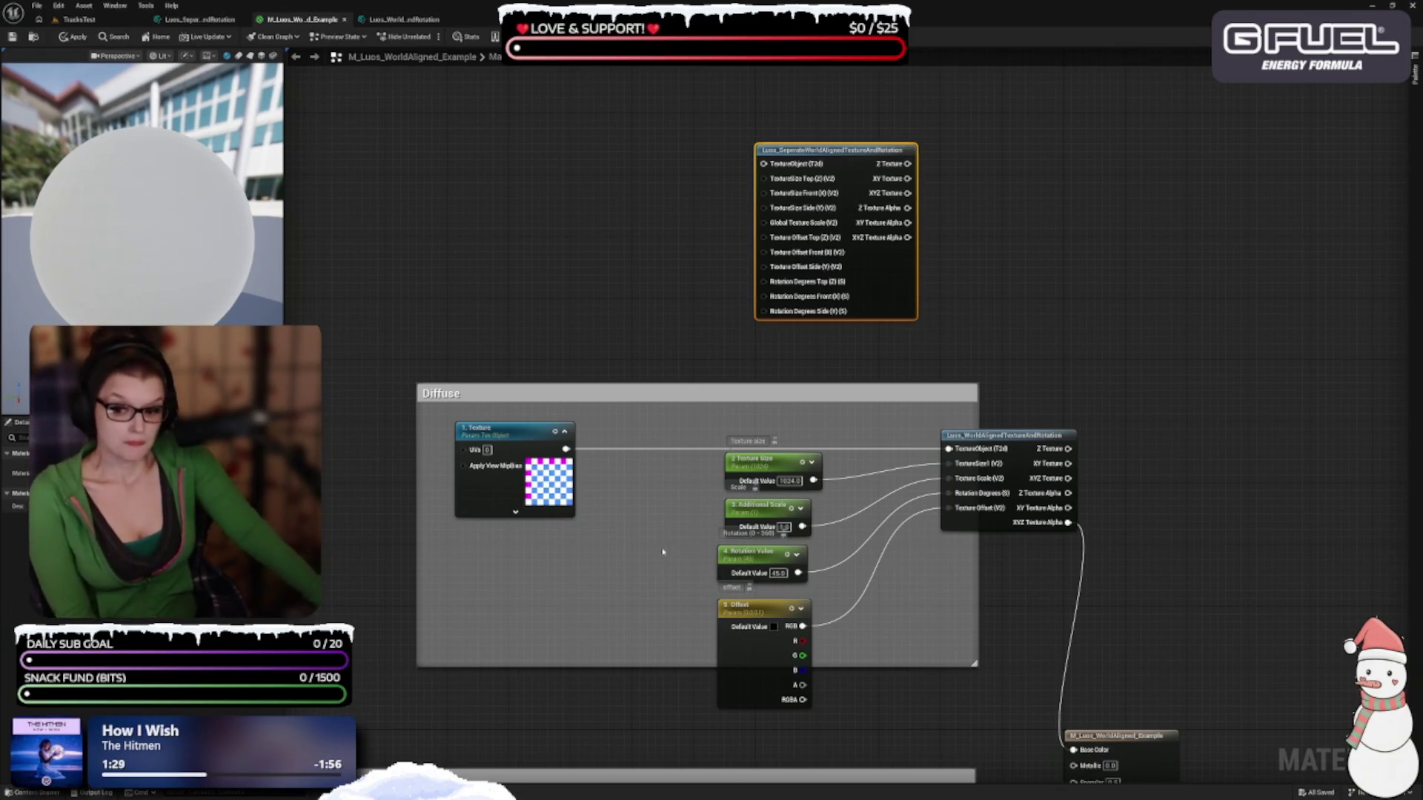
scroll(768, 390, "up", 2)
scroll(769, 391, "down", 4)
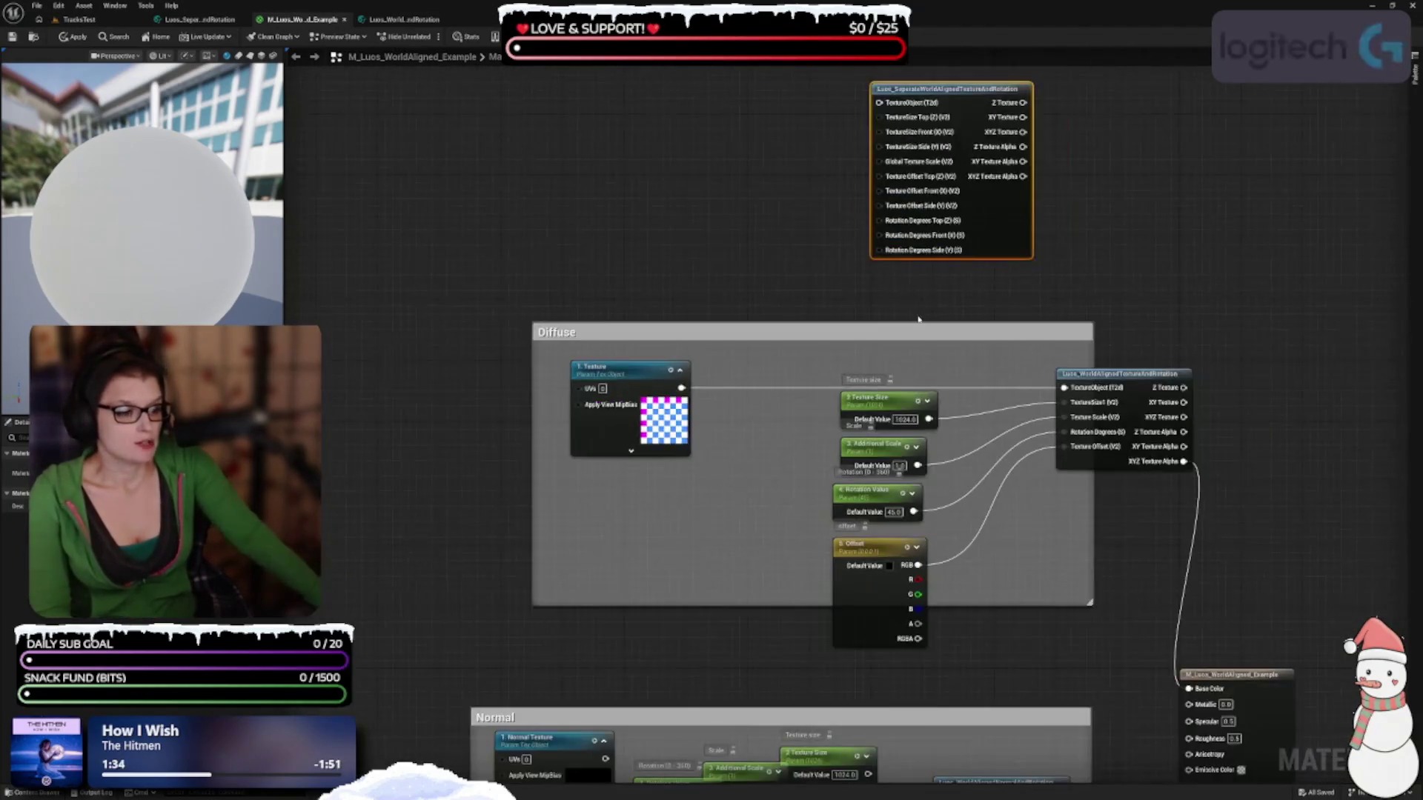
Wire Texture to TextureObject, Texture Size to Top, Front (X), Side (Y), plus Additional Scale
mouse_move(680, 387)
left_mouse_down()
mouse_move(810, 229)
mouse_move(890, 112)
mouse_move(879, 102)
left_mouse_up()
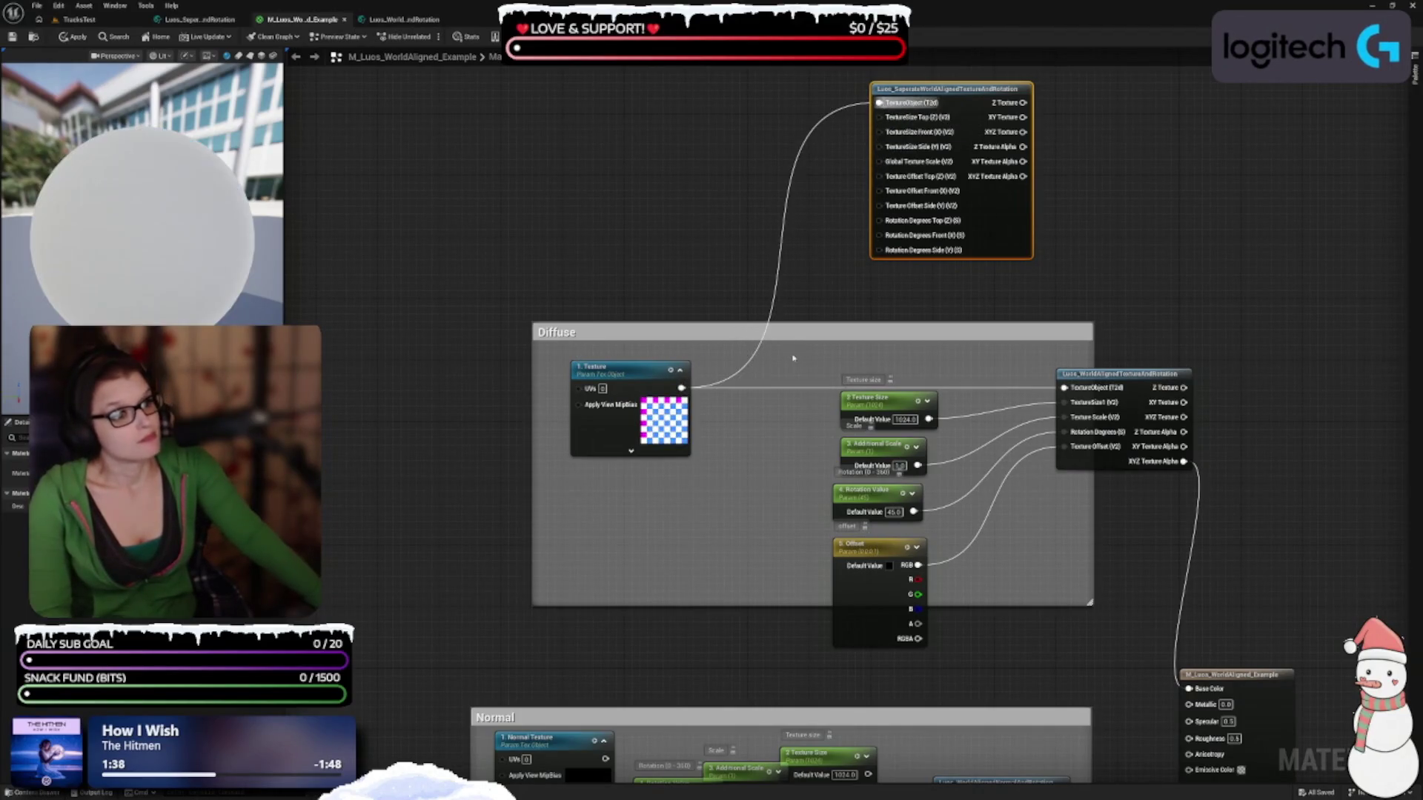
scroll(793, 359, "up", 3)
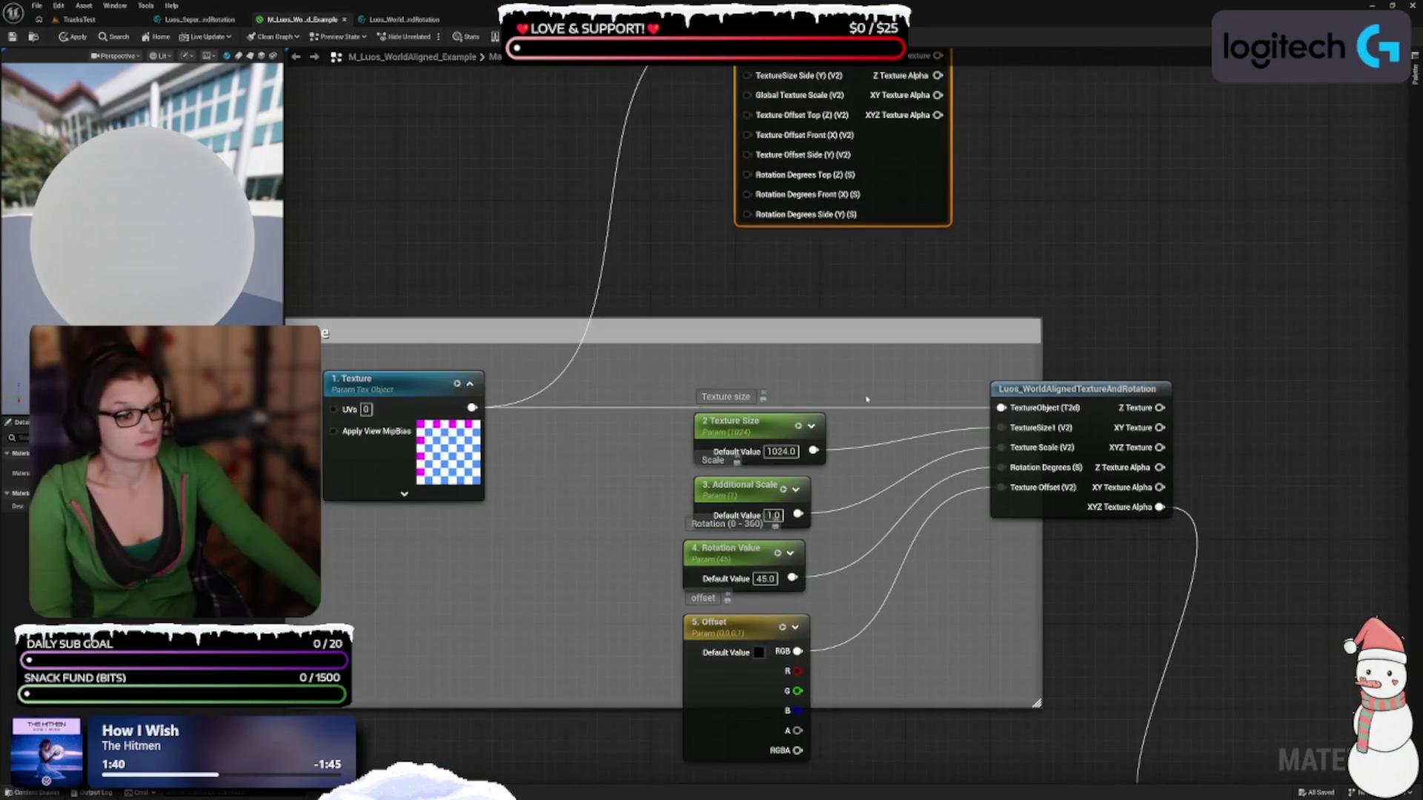
scroll(815, 415, "down", 1)
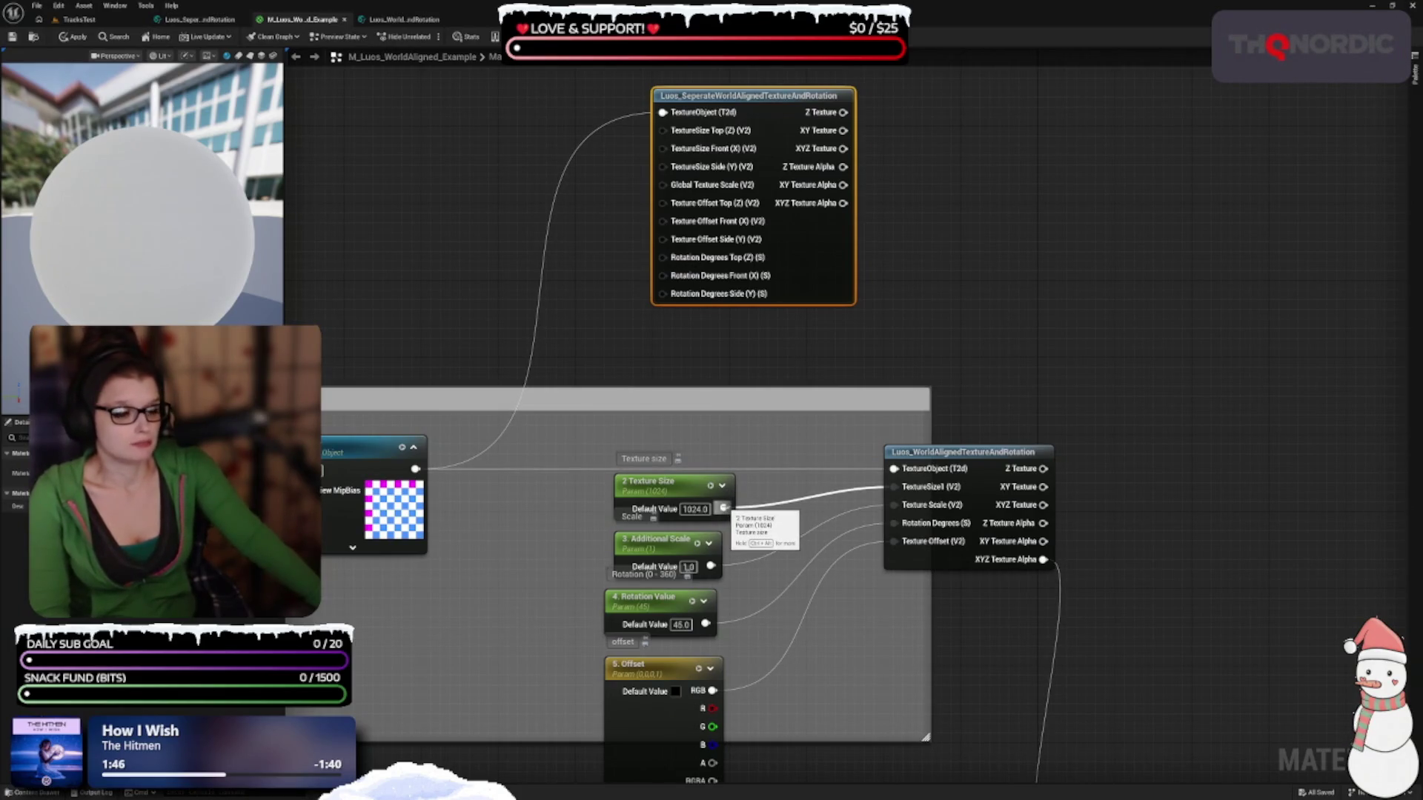
mouse_move(722, 508)
left_mouse_down()
mouse_move(701, 170)
mouse_move(601, 350)
mouse_move(658, 137)
left_mouse_up()
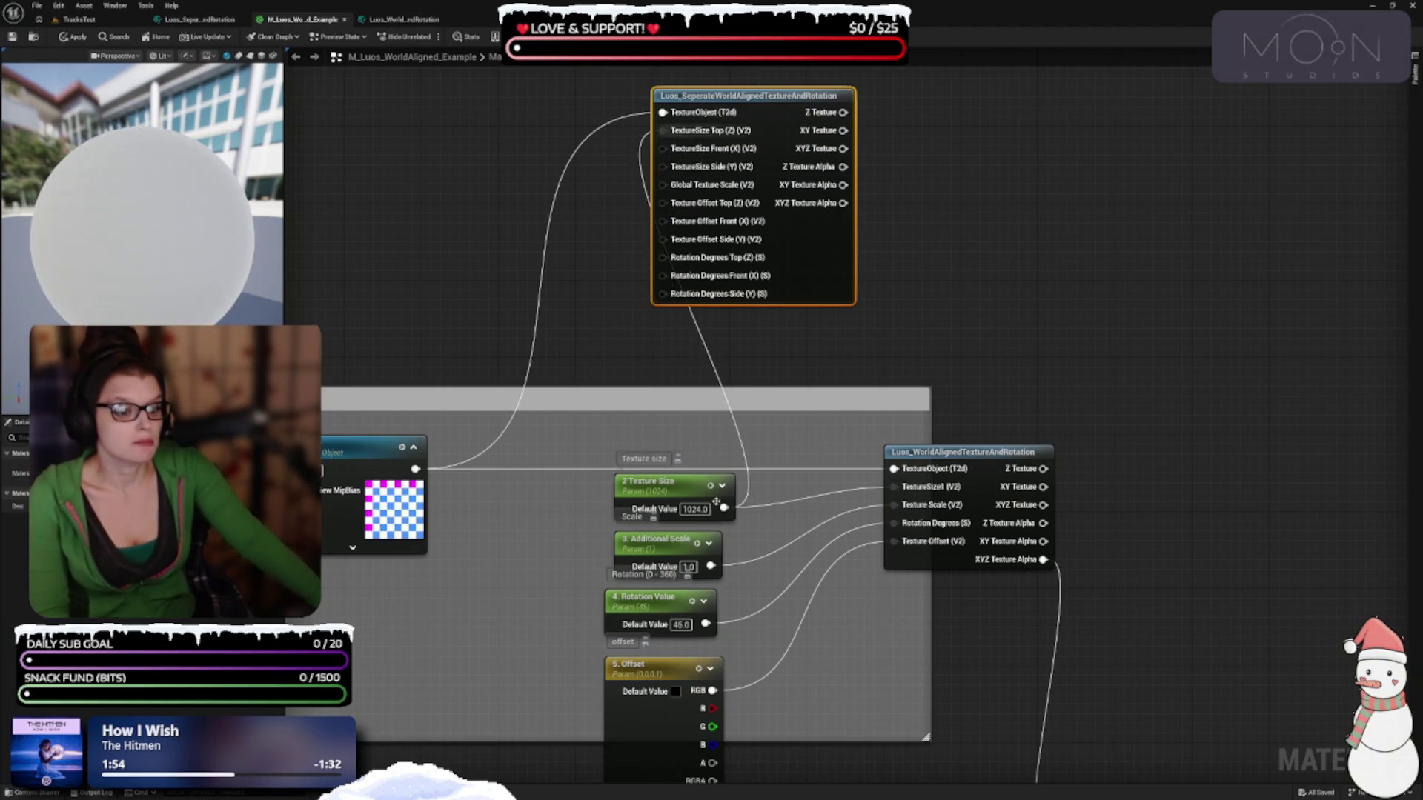
mouse_move(724, 508)
left_mouse_down()
mouse_move(563, 158)
mouse_move(676, 184)
mouse_move(666, 154)
left_mouse_up()
mouse_move(724, 509)
left_mouse_down()
mouse_move(662, 185)
mouse_move(661, 202)
left_mouse_up()
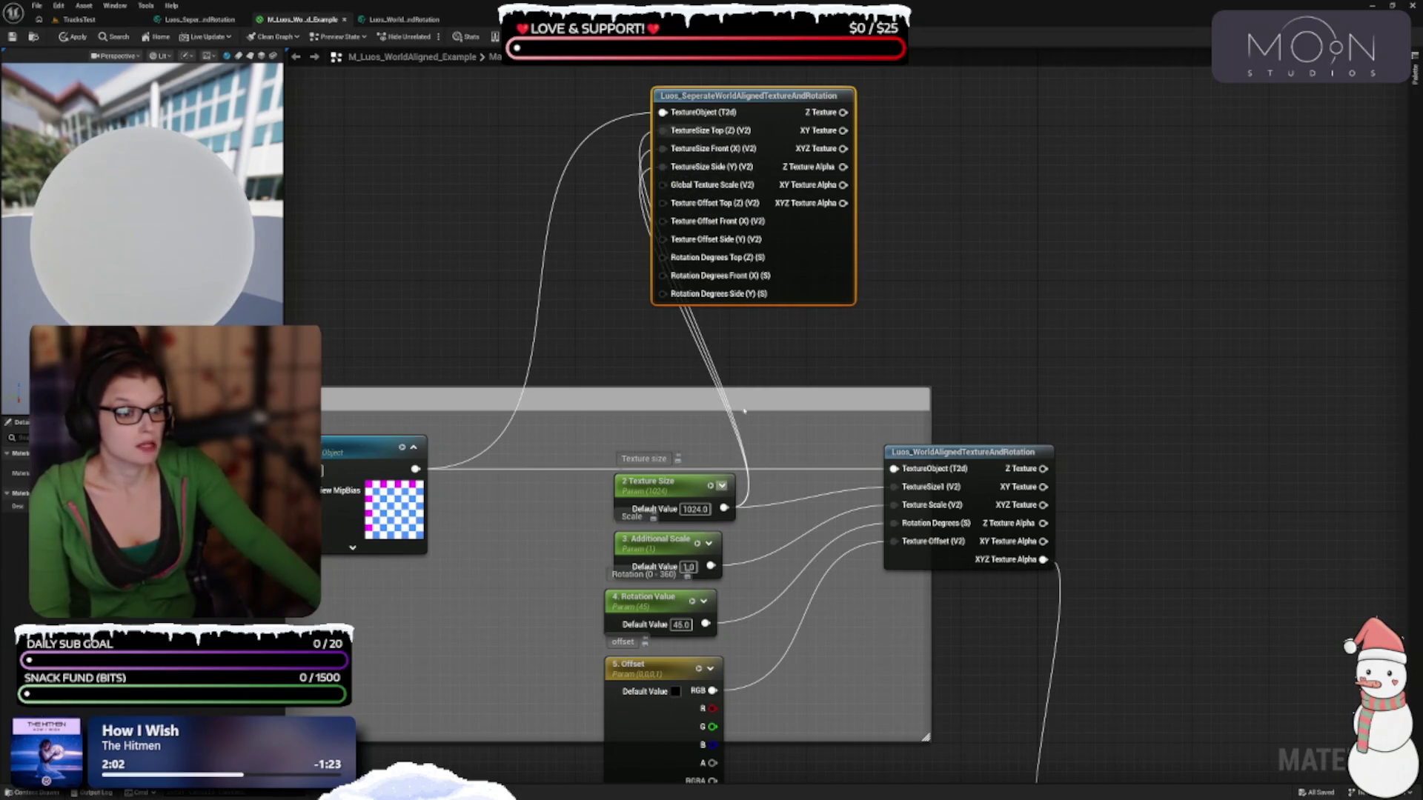
mouse_move(719, 566)
left_mouse_down()
mouse_move(763, 578)
mouse_move(819, 454)
mouse_move(724, 375)
mouse_move(664, 202)
left_mouse_up()
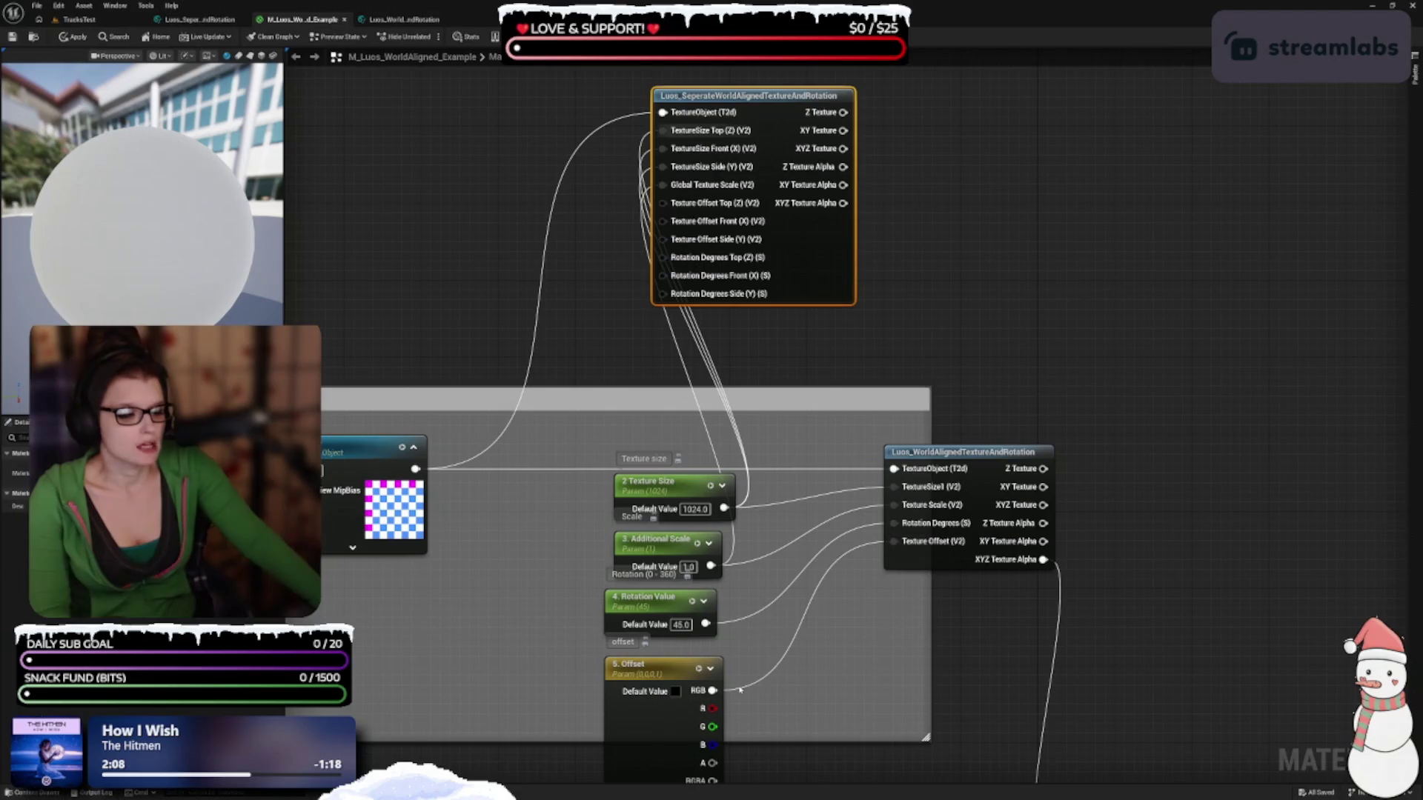
mouse_move(835, 689)
left_mouse_down()
mouse_move(824, 621)
mouse_move(867, 681)
left_mouse_up()
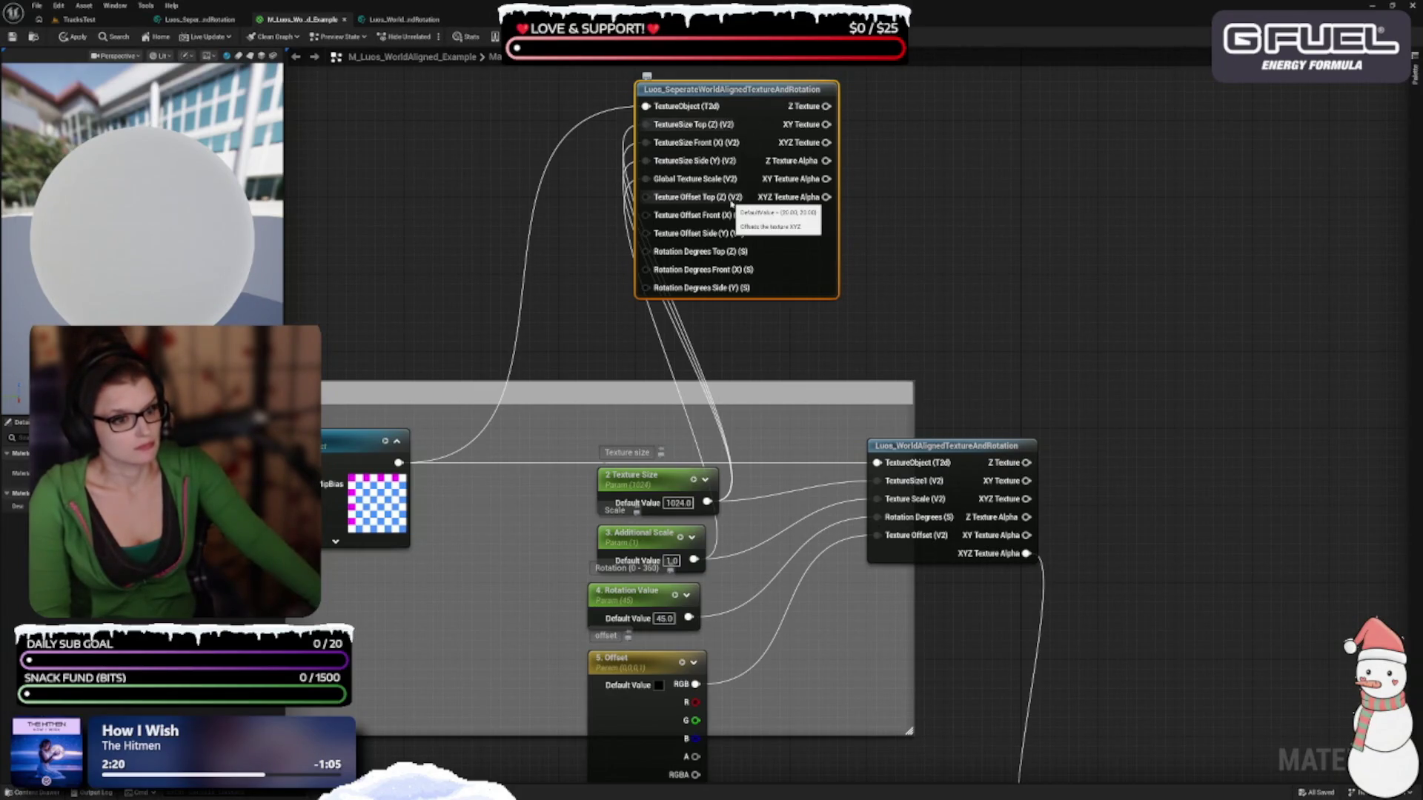
Move the separate node right and wire Offset into its Texture Offset Front input
mouse_move(774, 260)
left_mouse_down()
mouse_move(917, 242)
mouse_move(922, 284)
mouse_move(927, 253)
left_mouse_up()
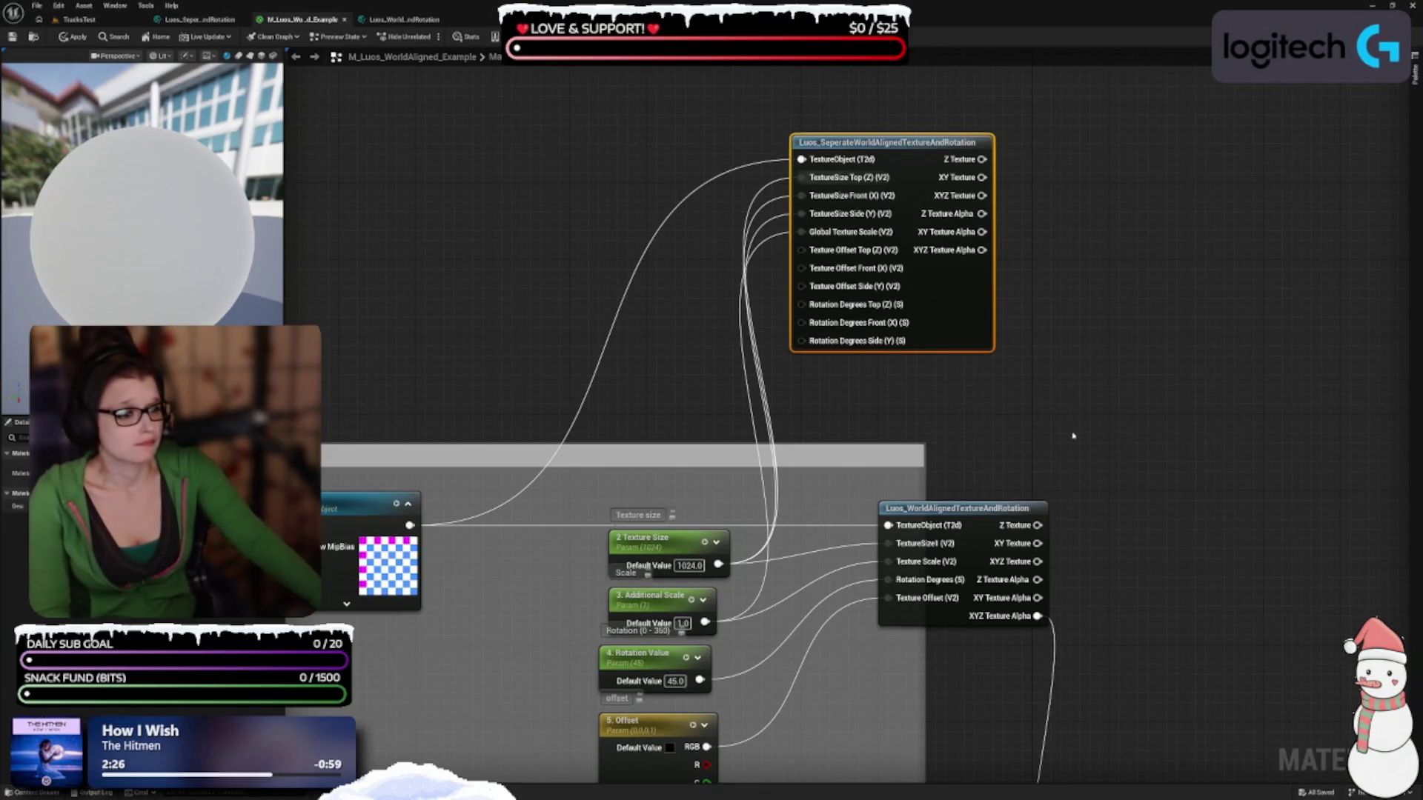
left_click_drag(1063, 453, 1067, 260)
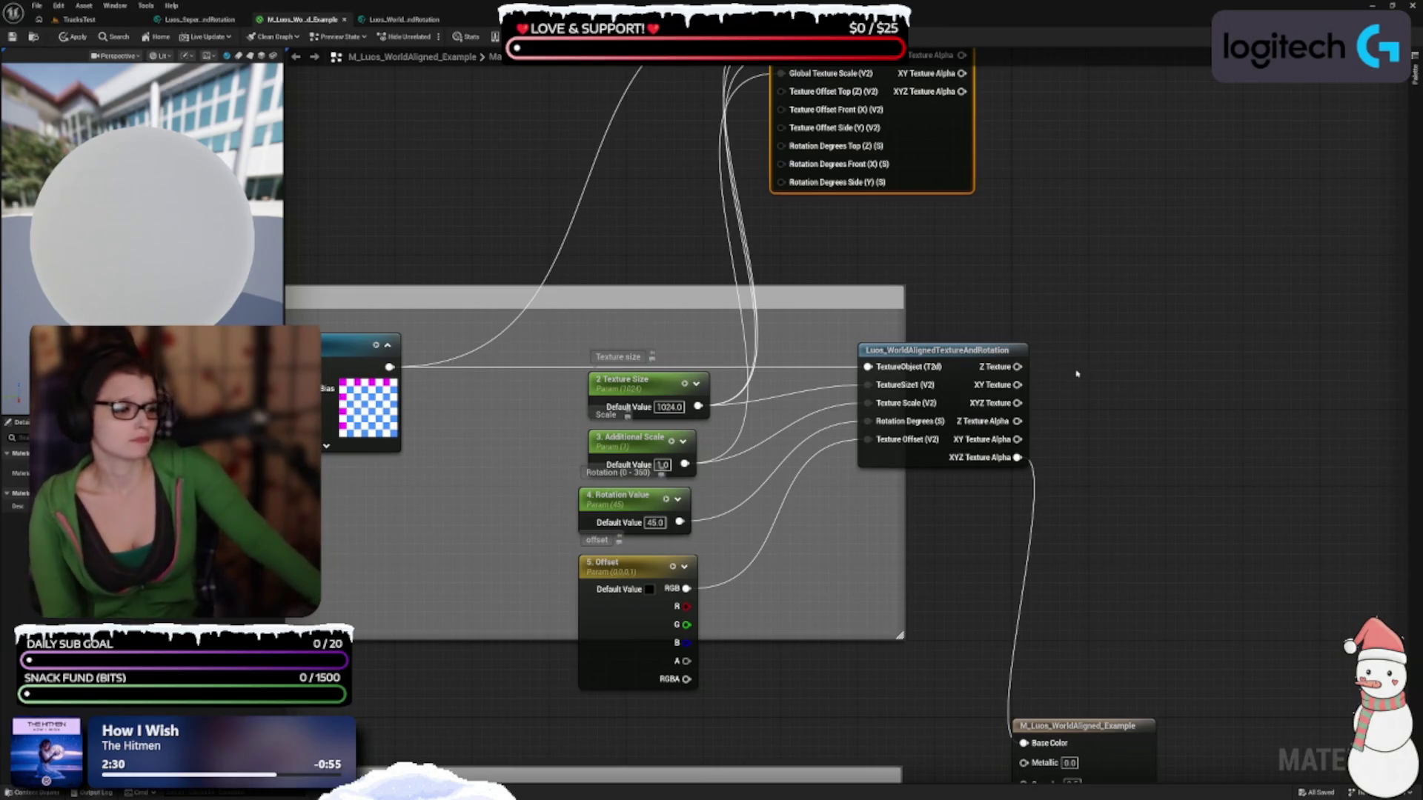
left_click_drag(1075, 375, 1084, 417)
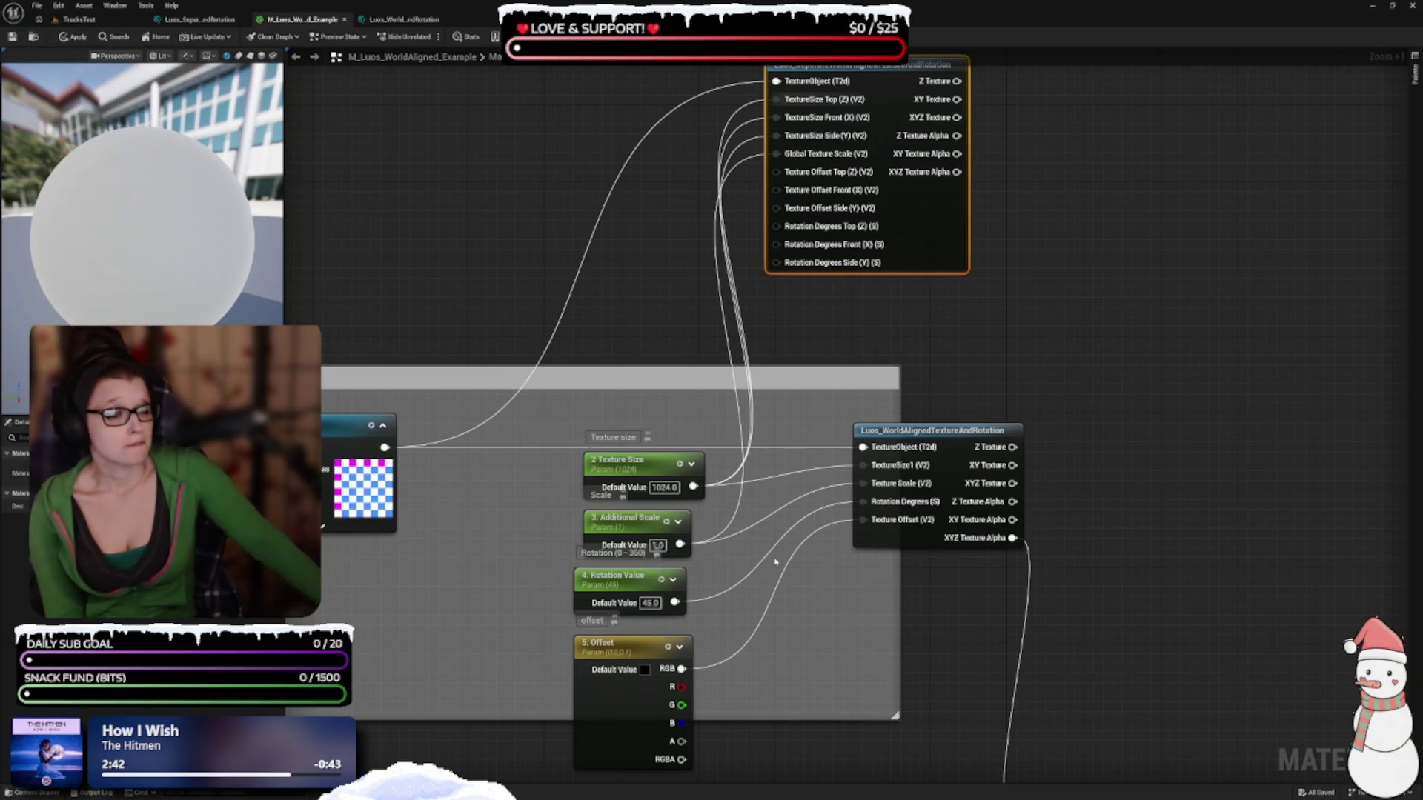
mouse_move(681, 722)
left_mouse_down()
mouse_move(882, 154)
mouse_move(786, 215)
mouse_move(818, 176)
mouse_move(823, 190)
left_mouse_up()
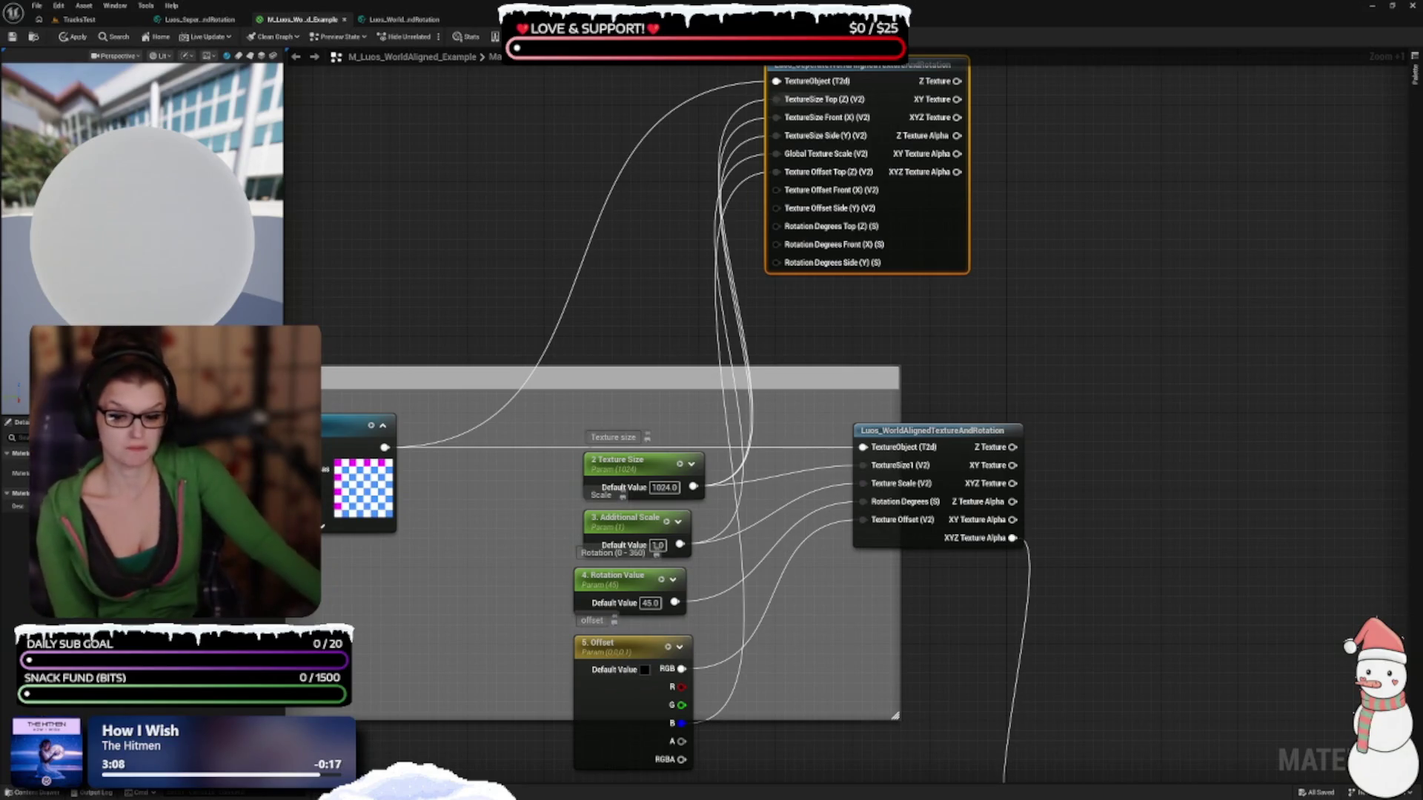
Recentre the Diffuse group and bring up the separate world-aligned function graph
mouse_move(590, 530)
left_mouse_down()
mouse_move(649, 581)
mouse_move(703, 575)
mouse_move(693, 601)
mouse_move(858, 536)
left_mouse_up()
scroll(502, 527, "down", 2)
scroll(502, 527, "up", 1)
left_click(204, 19)
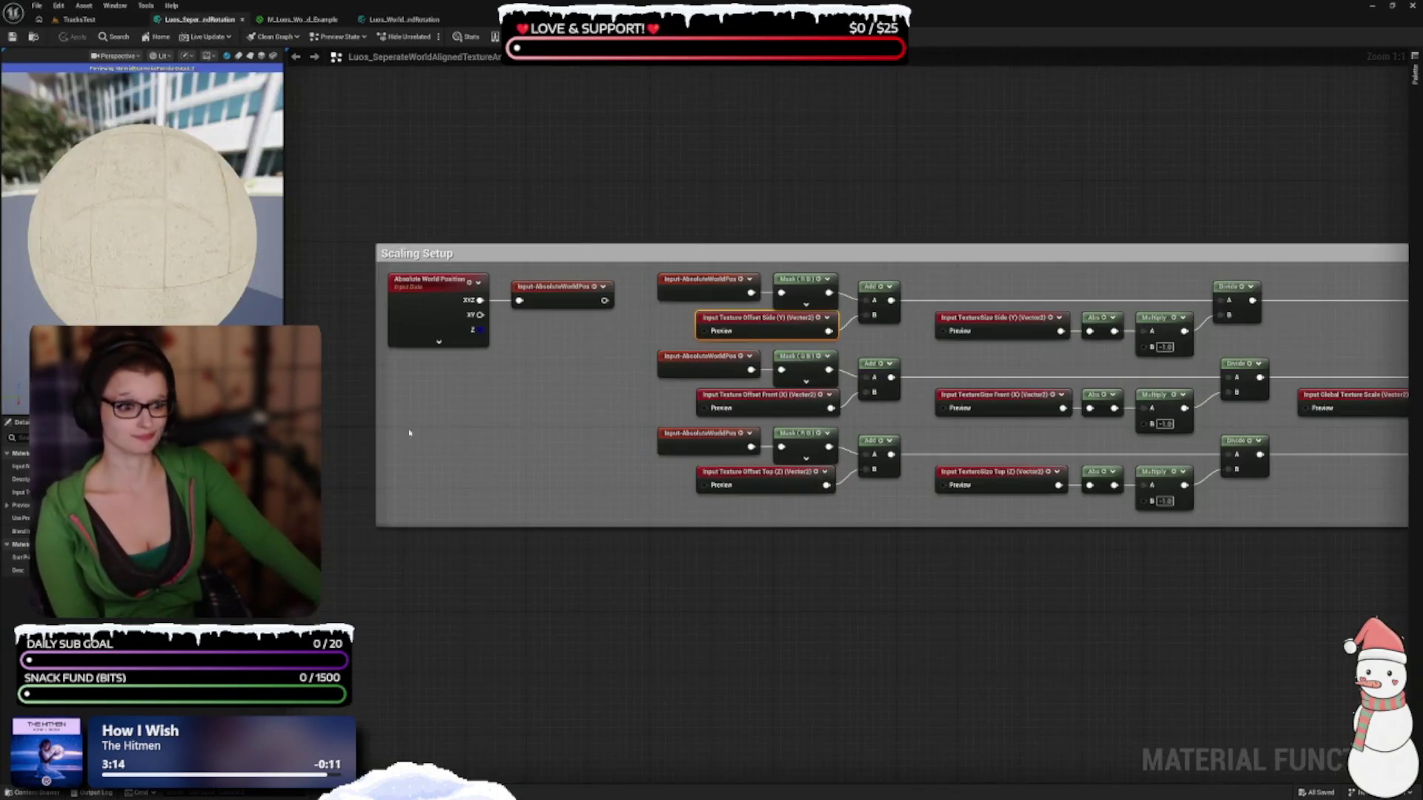
Show the material function's overall properties, then switch to the TracksTest level
left_click(833, 539)
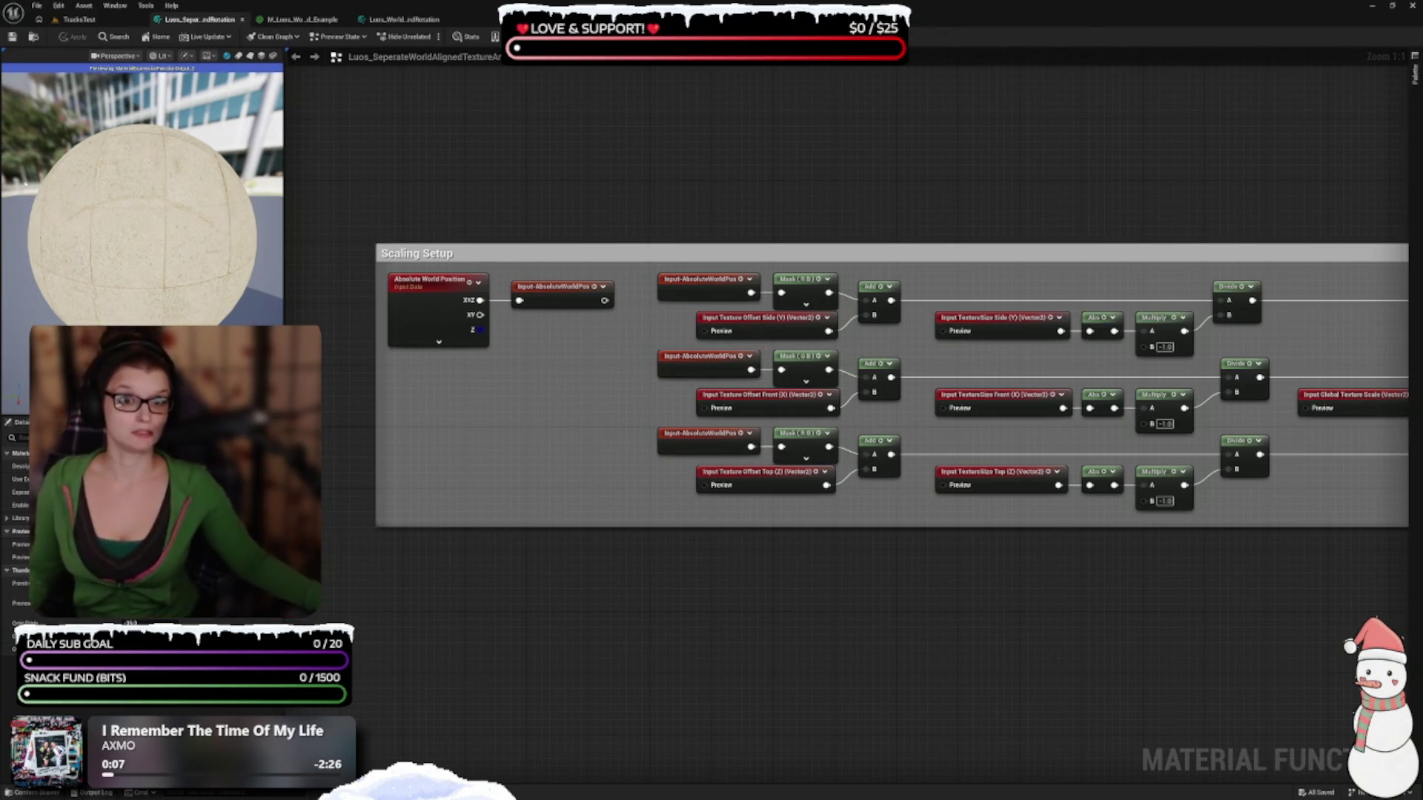
left_click(79, 19)
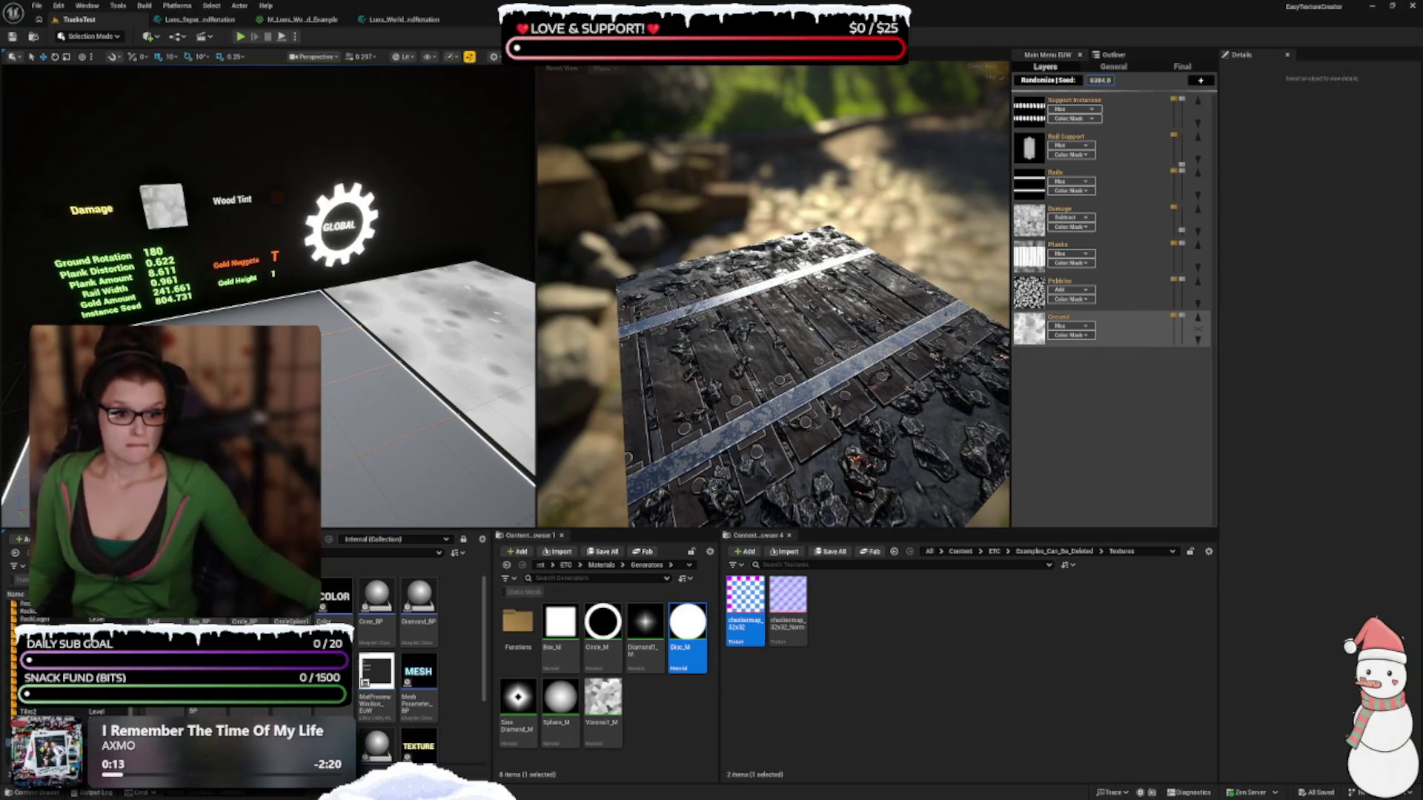
Pull the viewport camera back from the floor panel, then reopen the separate world-aligned function
mouse_move(326, 385)
left_mouse_down()
mouse_move(330, 445)
mouse_move(323, 423)
left_mouse_up()
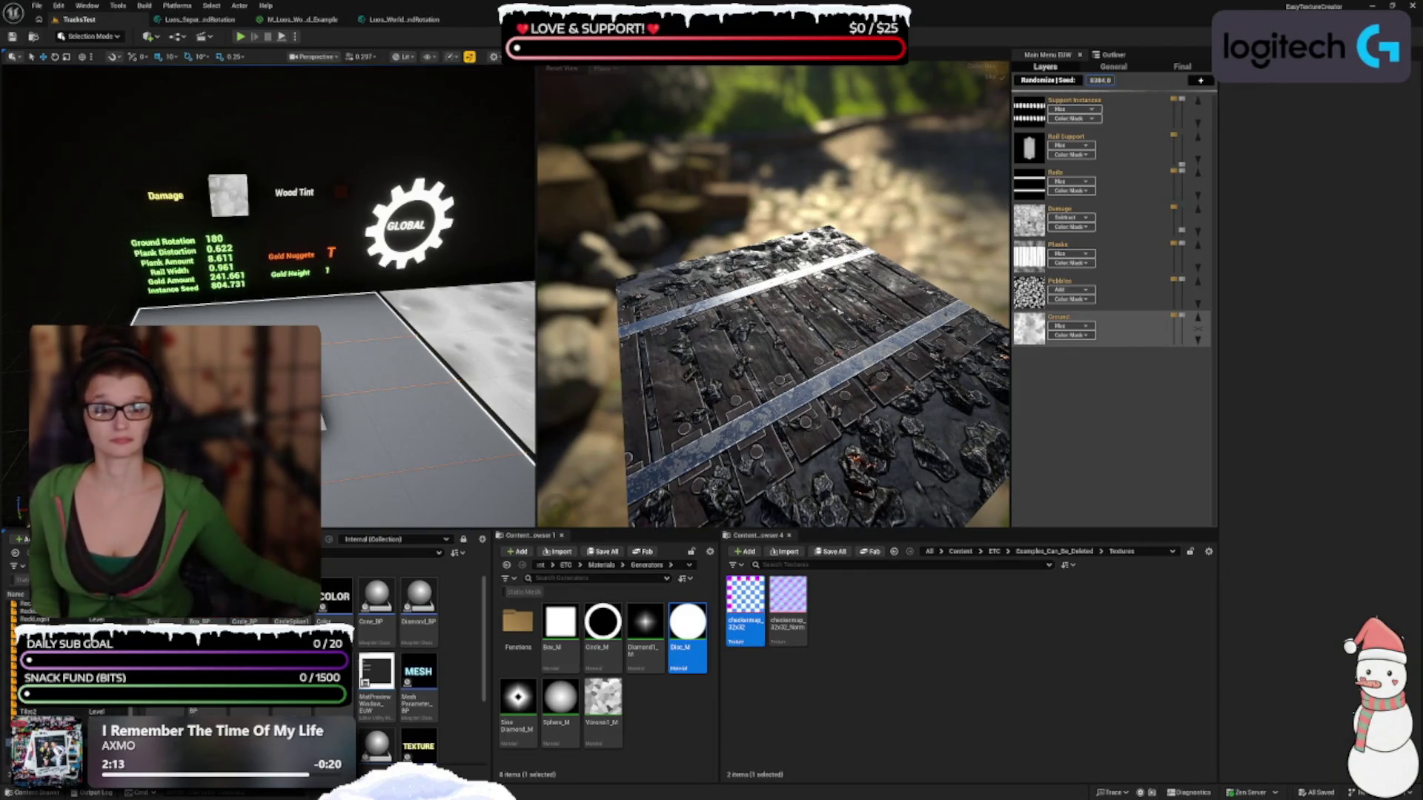
left_click(194, 23)
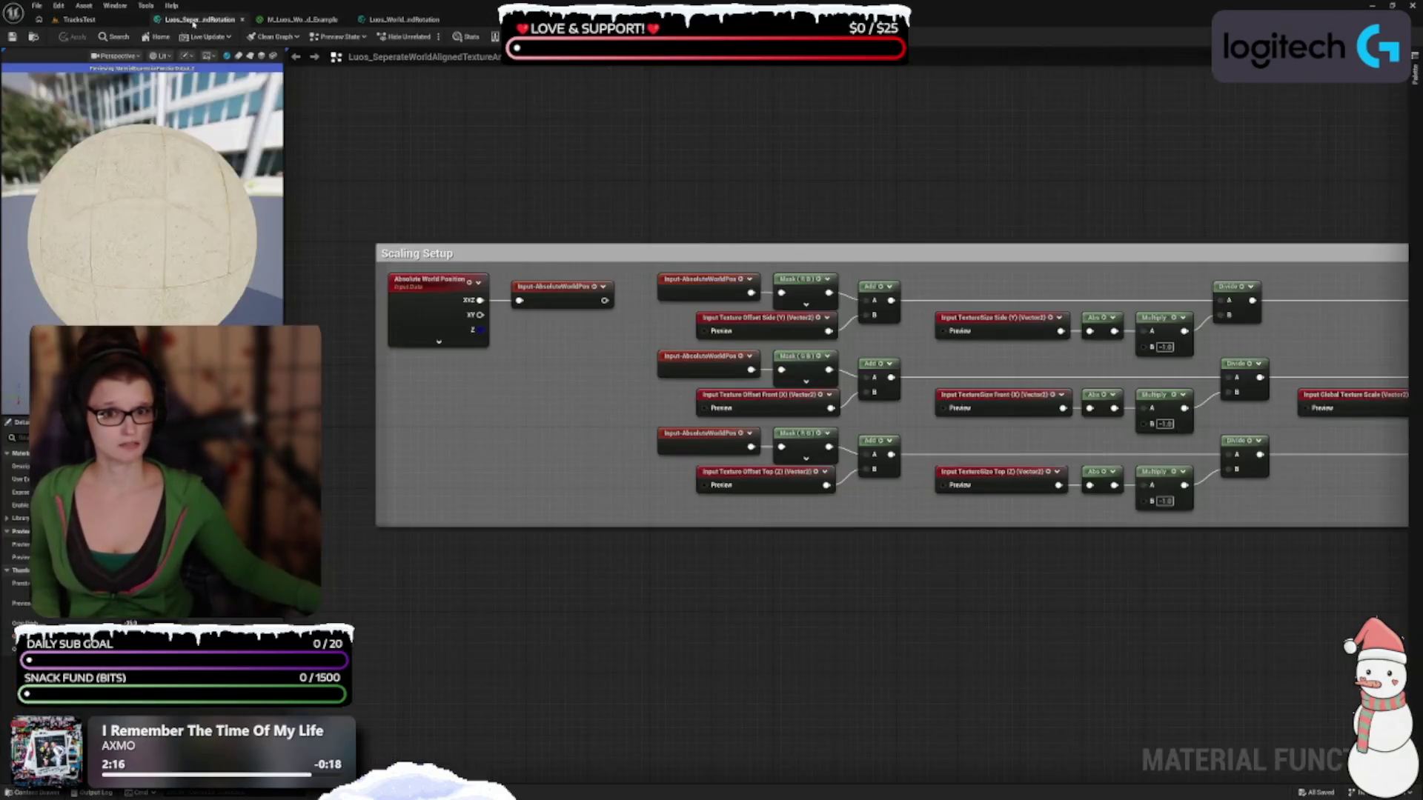
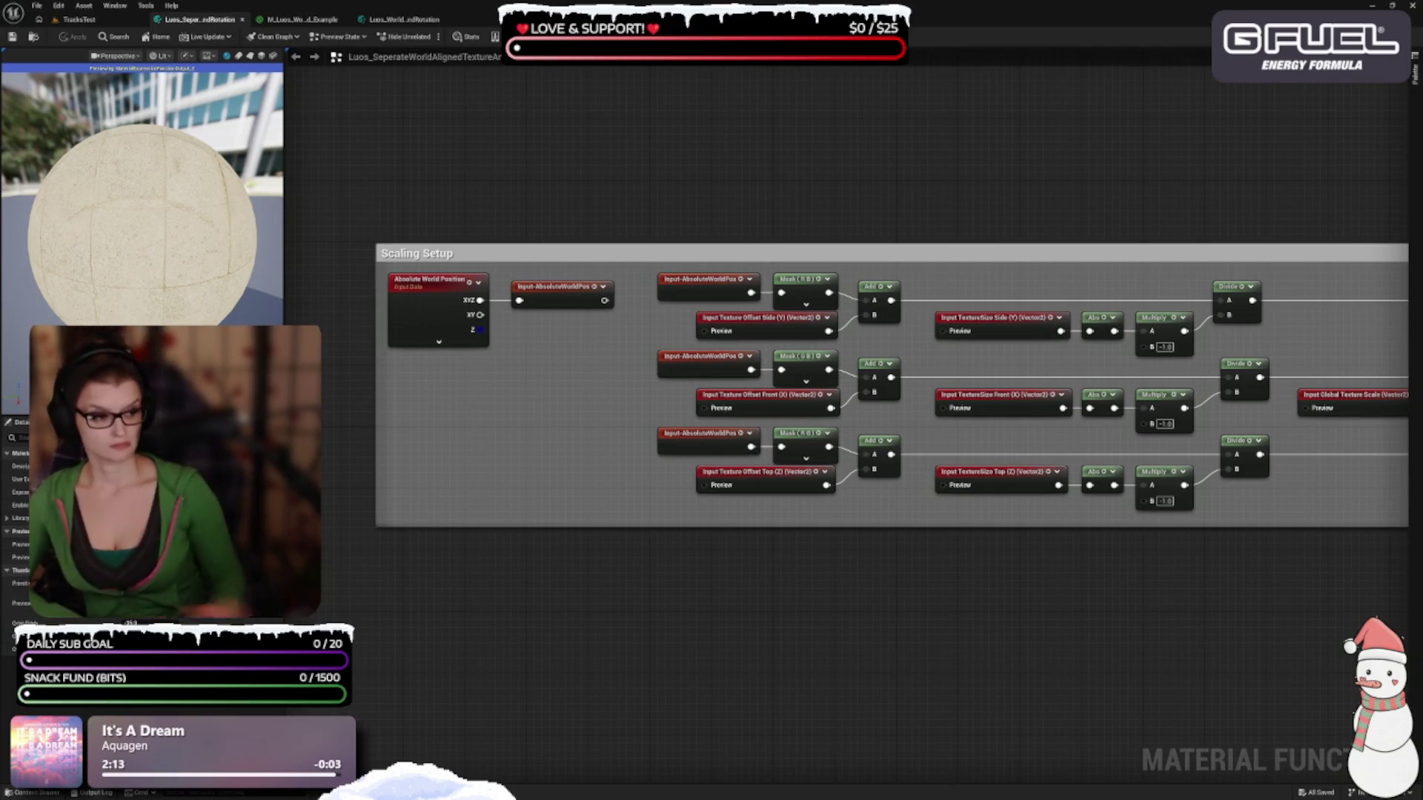
Pan to the Divide and ScaleUVsByCenter nodes and select the top ScaleUVsByCenter node
mouse_move(1179, 501)
left_mouse_down()
mouse_move(919, 513)
mouse_move(676, 550)
left_mouse_up()
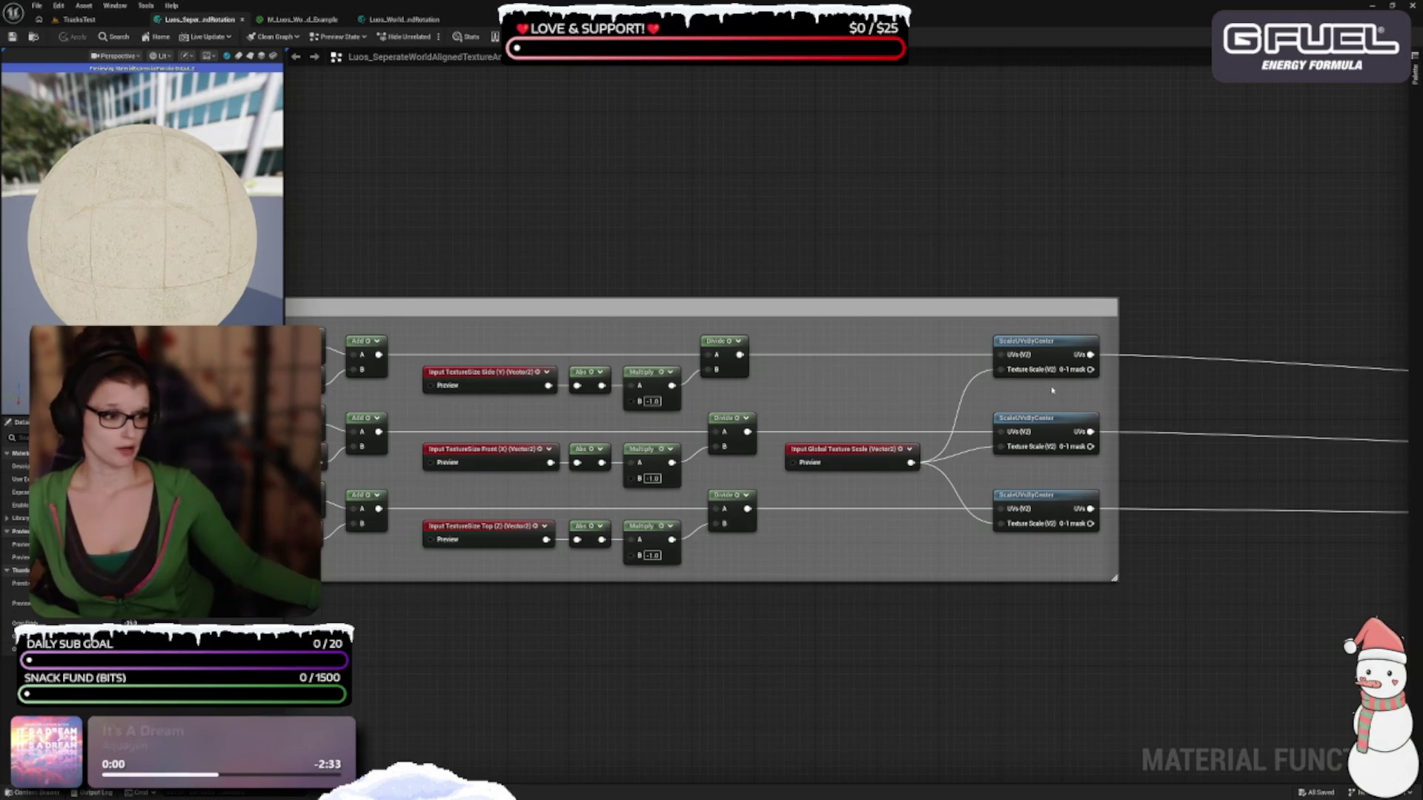
left_click(1003, 338)
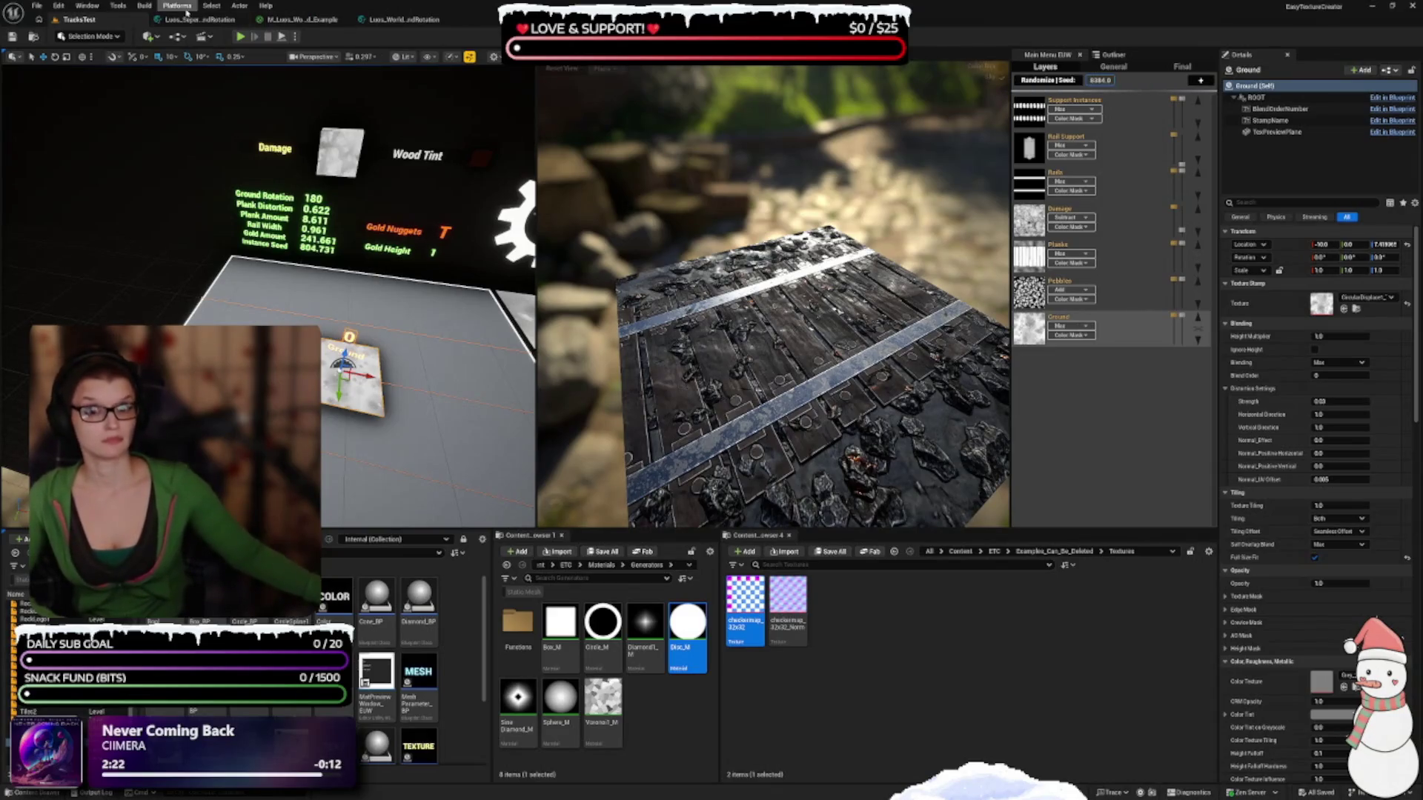
Back in the material function, pan across the Scaling Setup group to the Rotation Setup and Textures groups
left_click(187, 20)
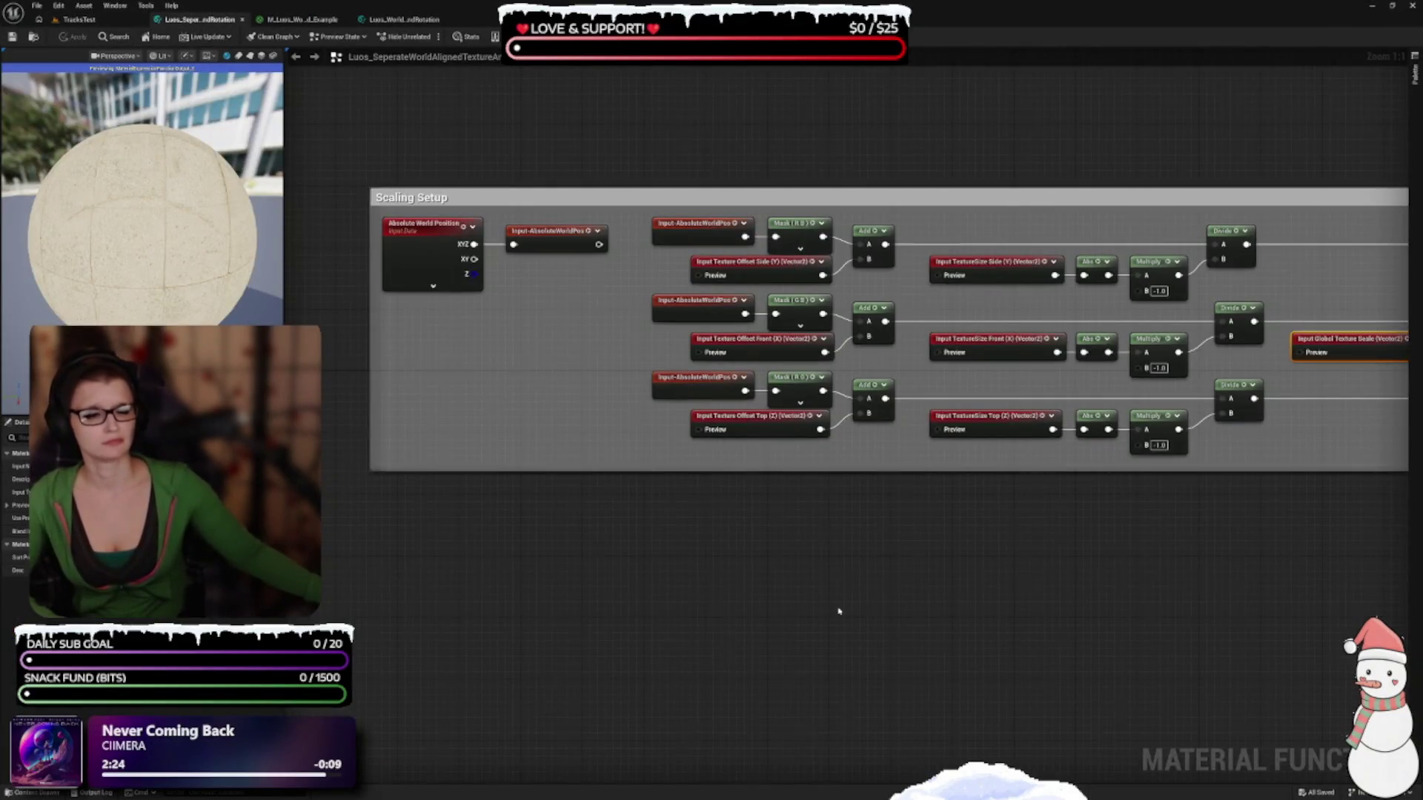
left_click_drag(842, 610, 736, 692)
left_click_drag(938, 657, 648, 597)
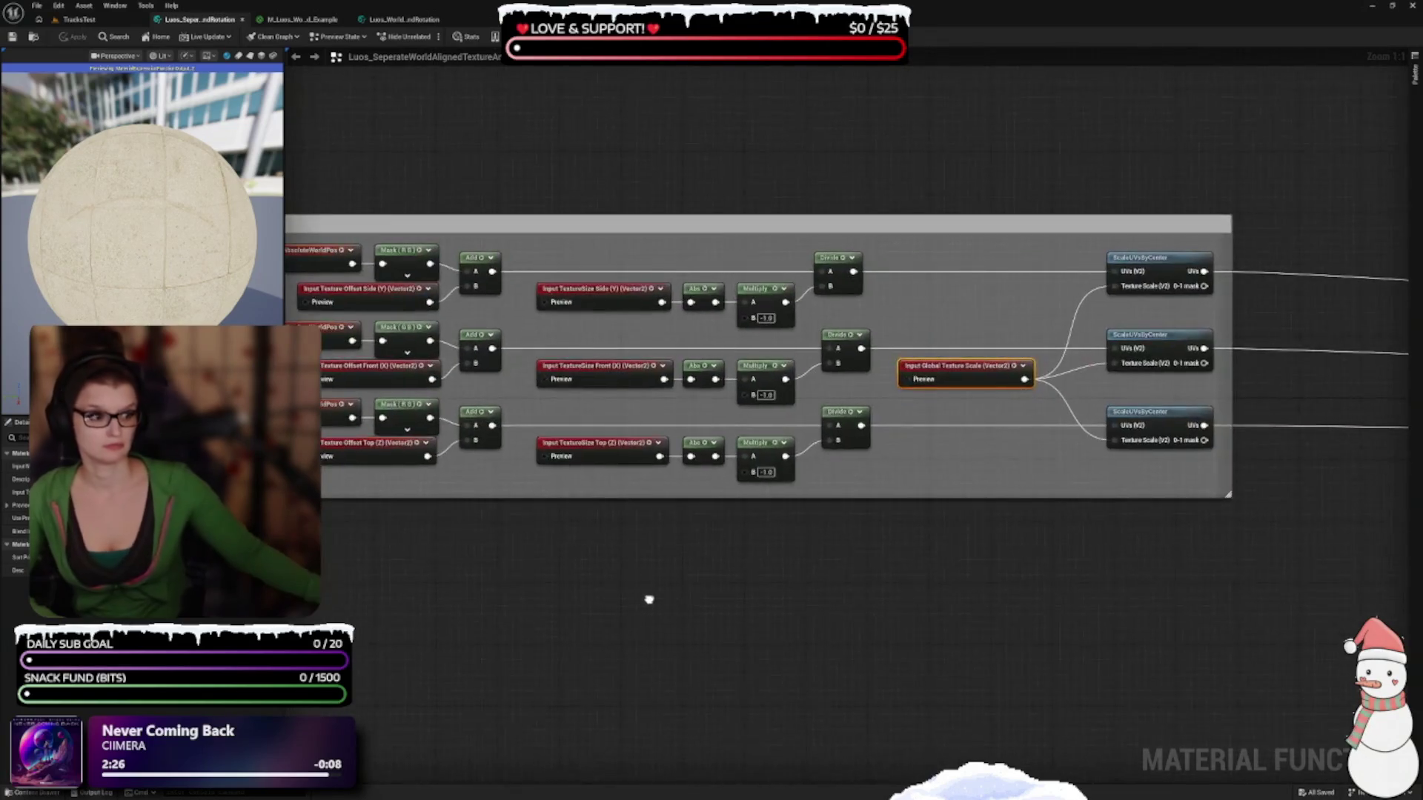
left_click_drag(677, 718, 801, 684)
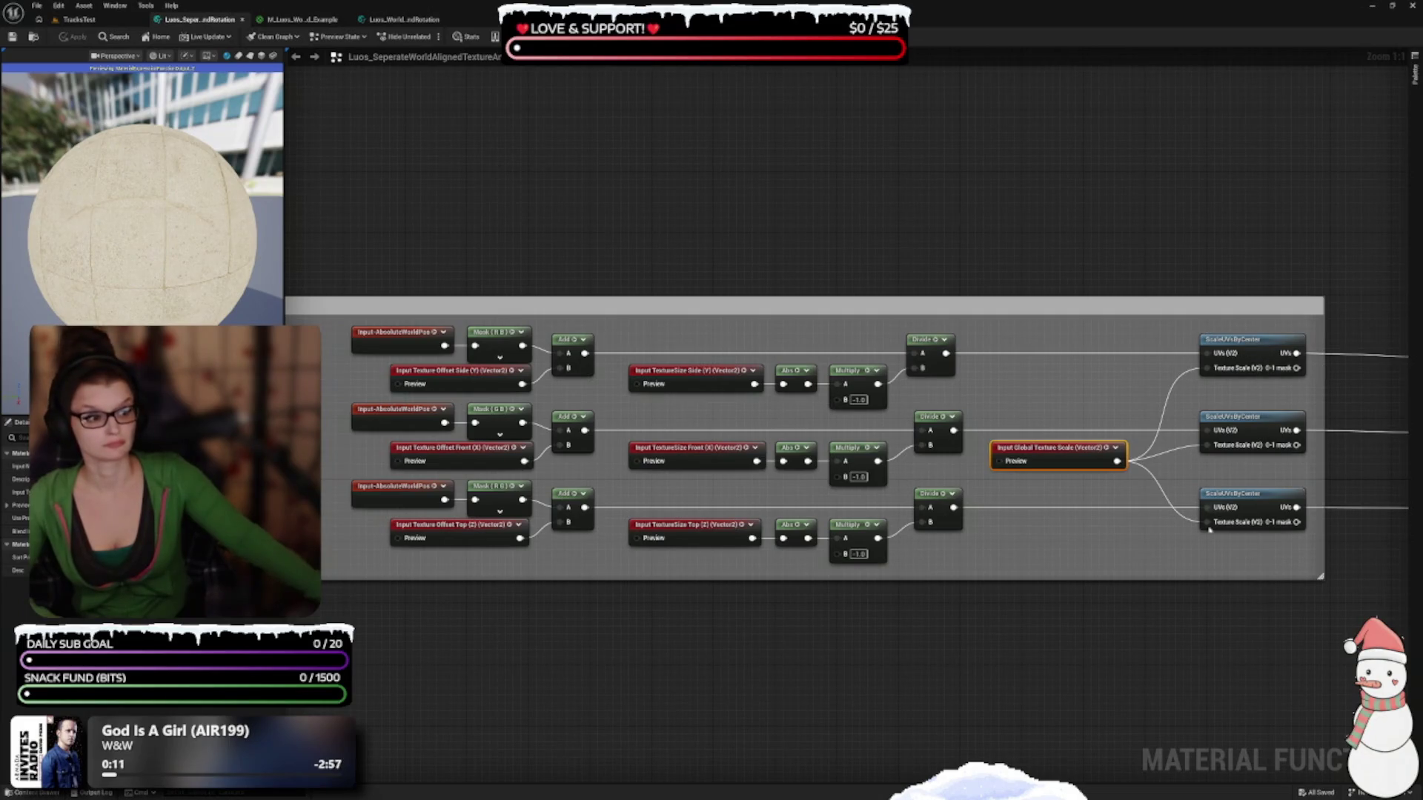
left_click_drag(1134, 625, 965, 569)
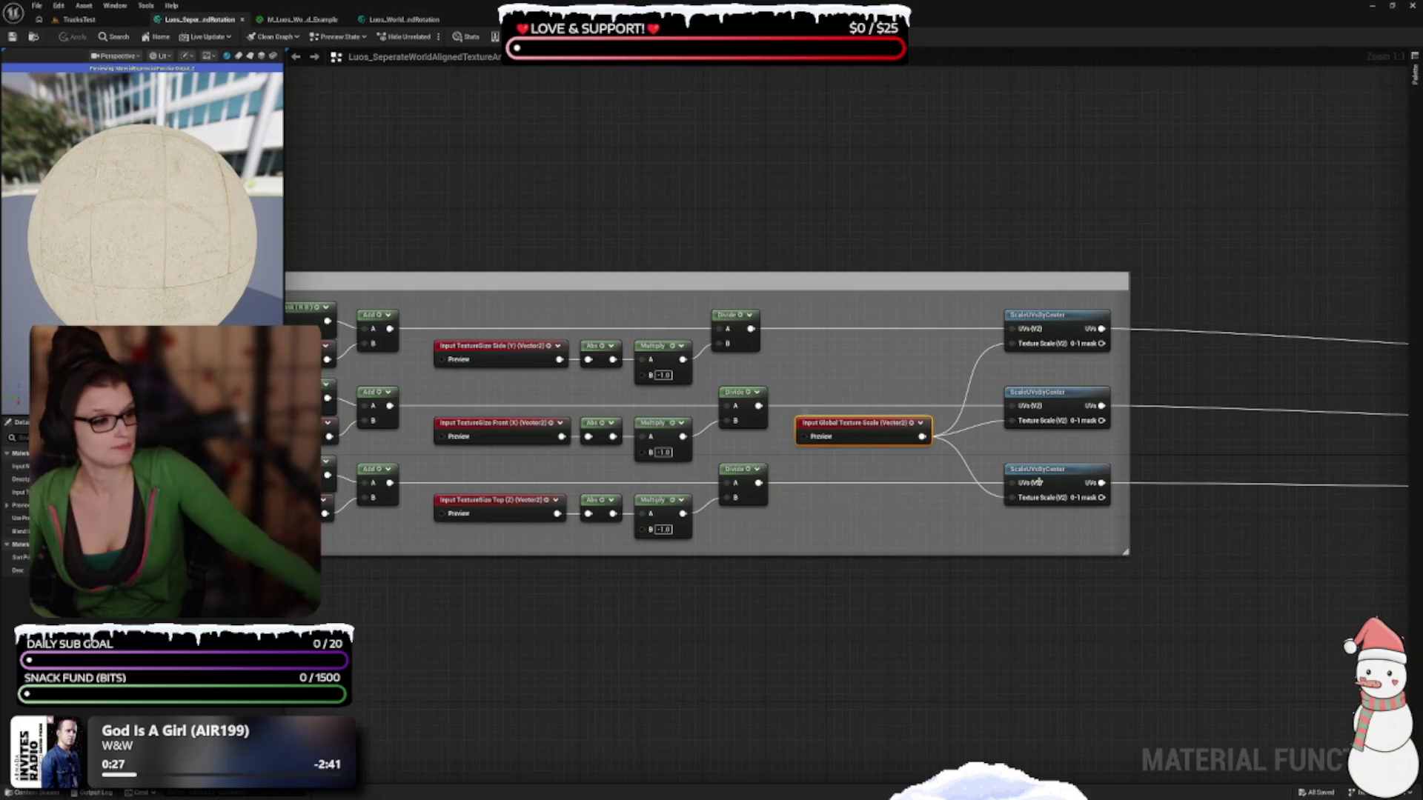
mouse_move(1265, 470)
left_mouse_down()
mouse_move(632, 527)
mouse_move(686, 419)
left_mouse_up()
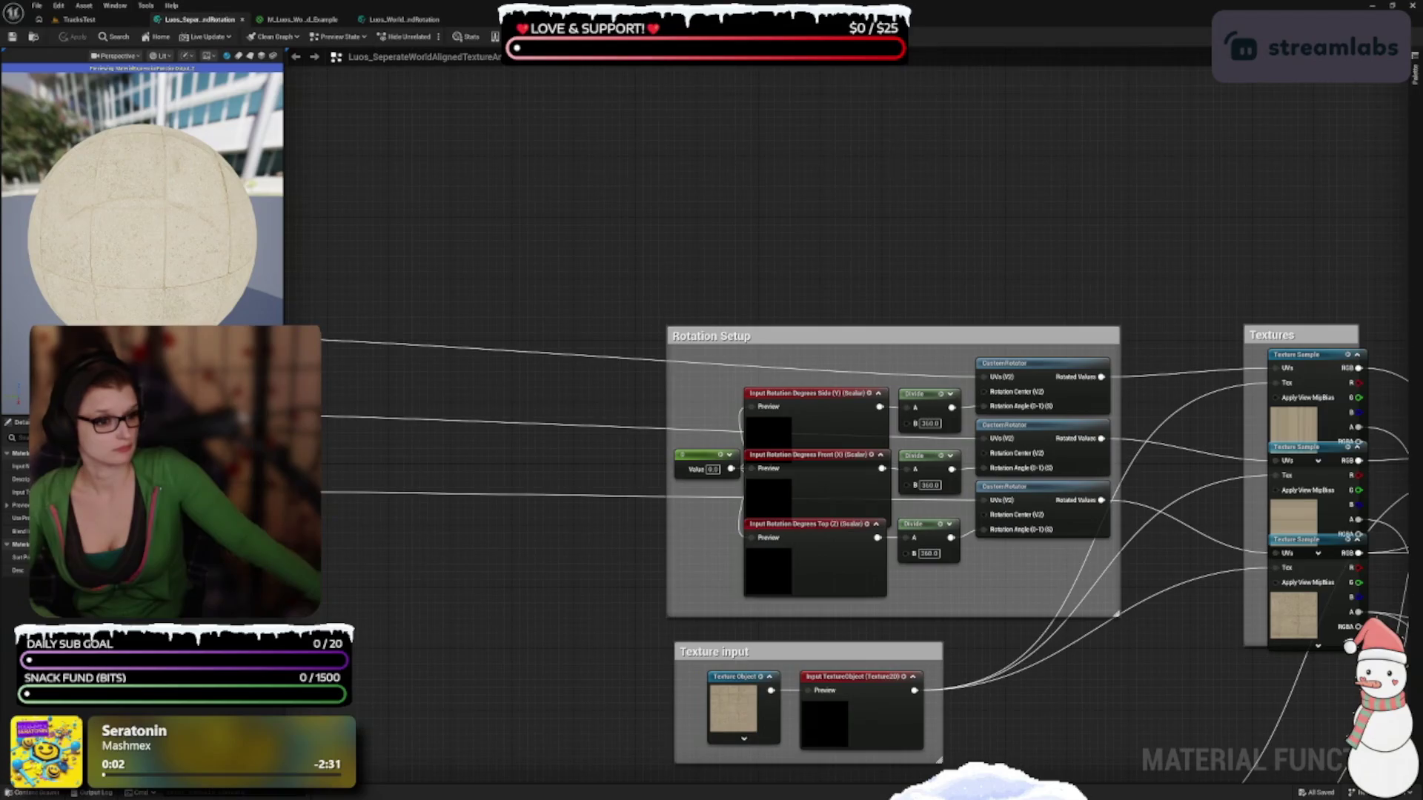
Collapse the previews of the Side (Y), Front (X) and Top (Z) rotation-degree inputs
left_click(878, 394)
left_click(878, 393)
left_click(880, 454)
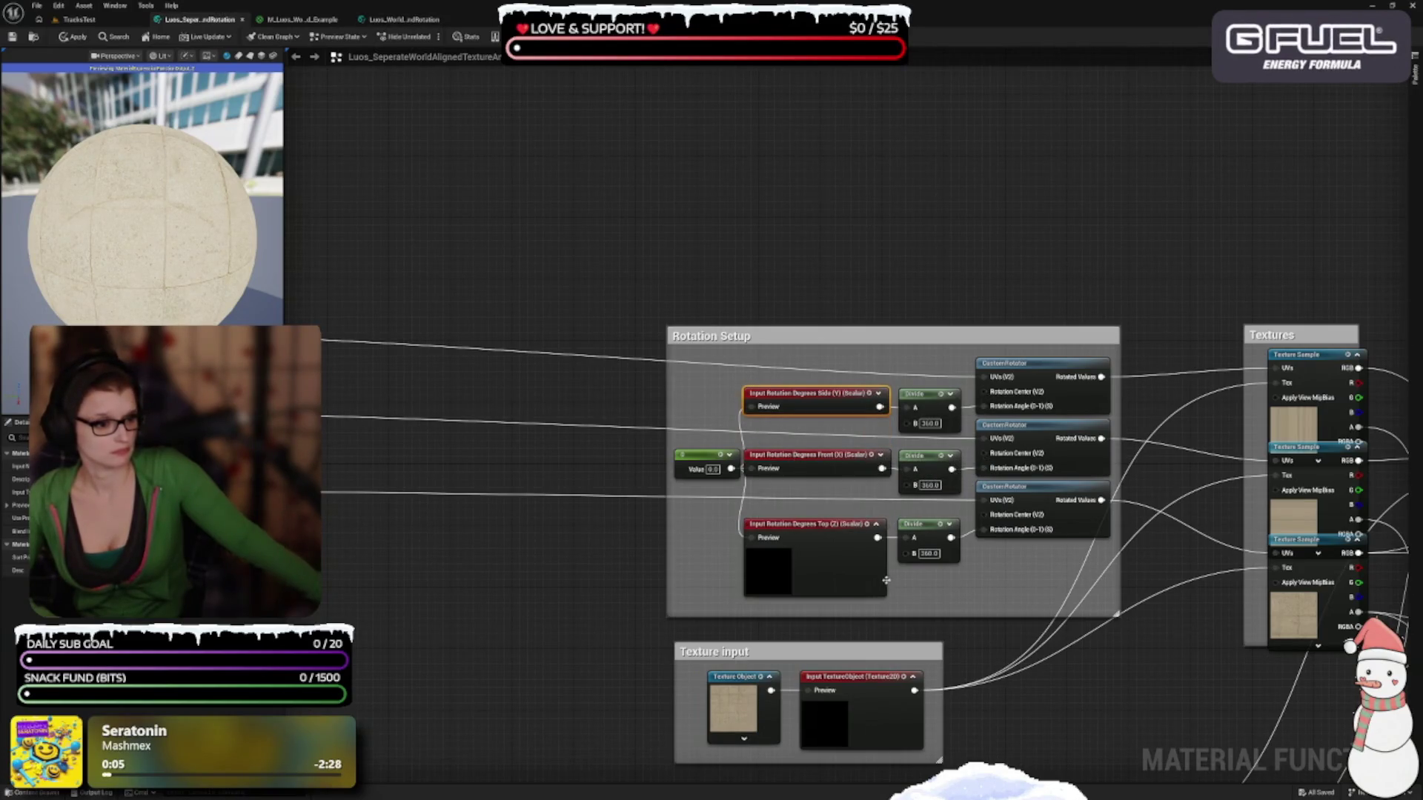
left_click(876, 524)
left_click(876, 524)
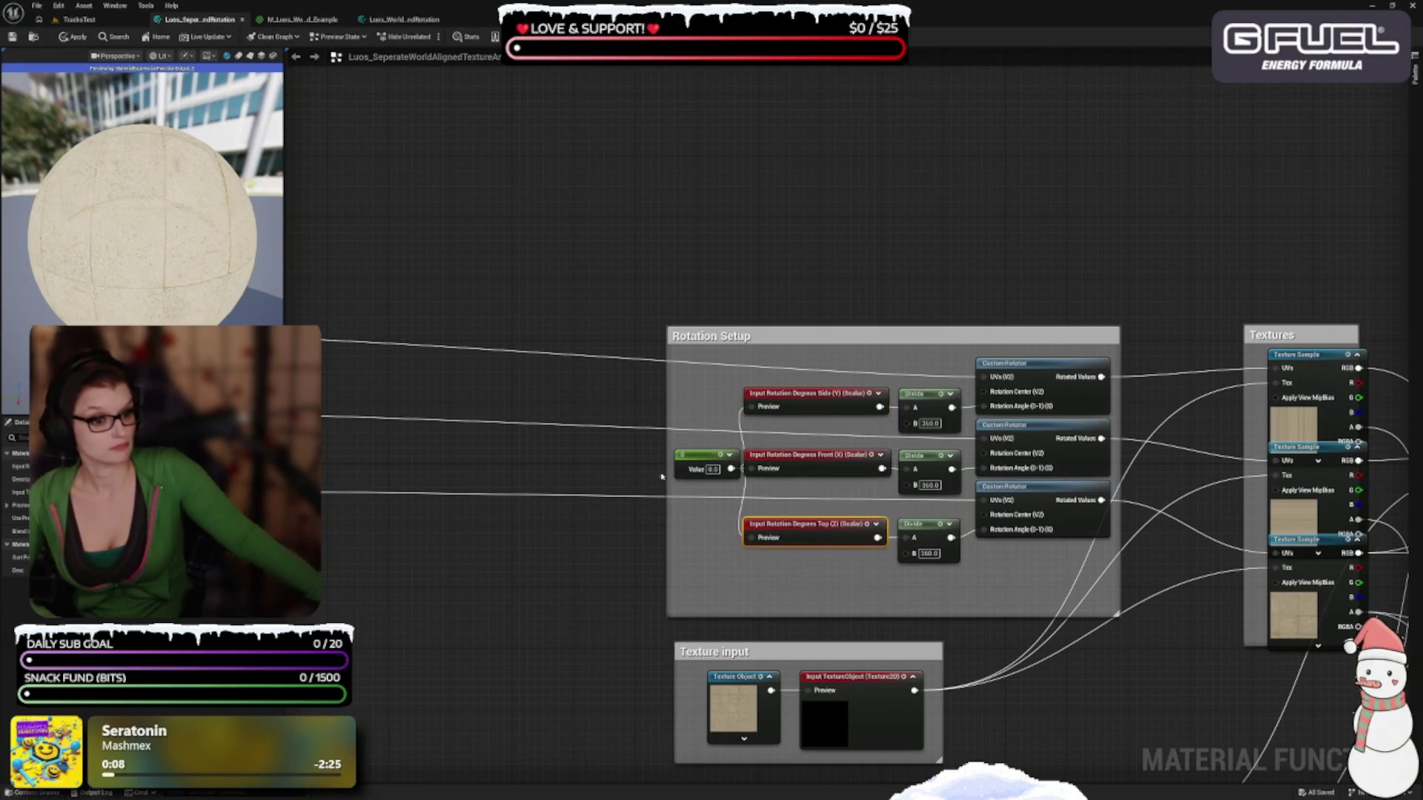
left_click(702, 571)
Select the top CustomRotator node, then pan down to the VNormal World Location checker group
left_click_drag(702, 572, 578, 524)
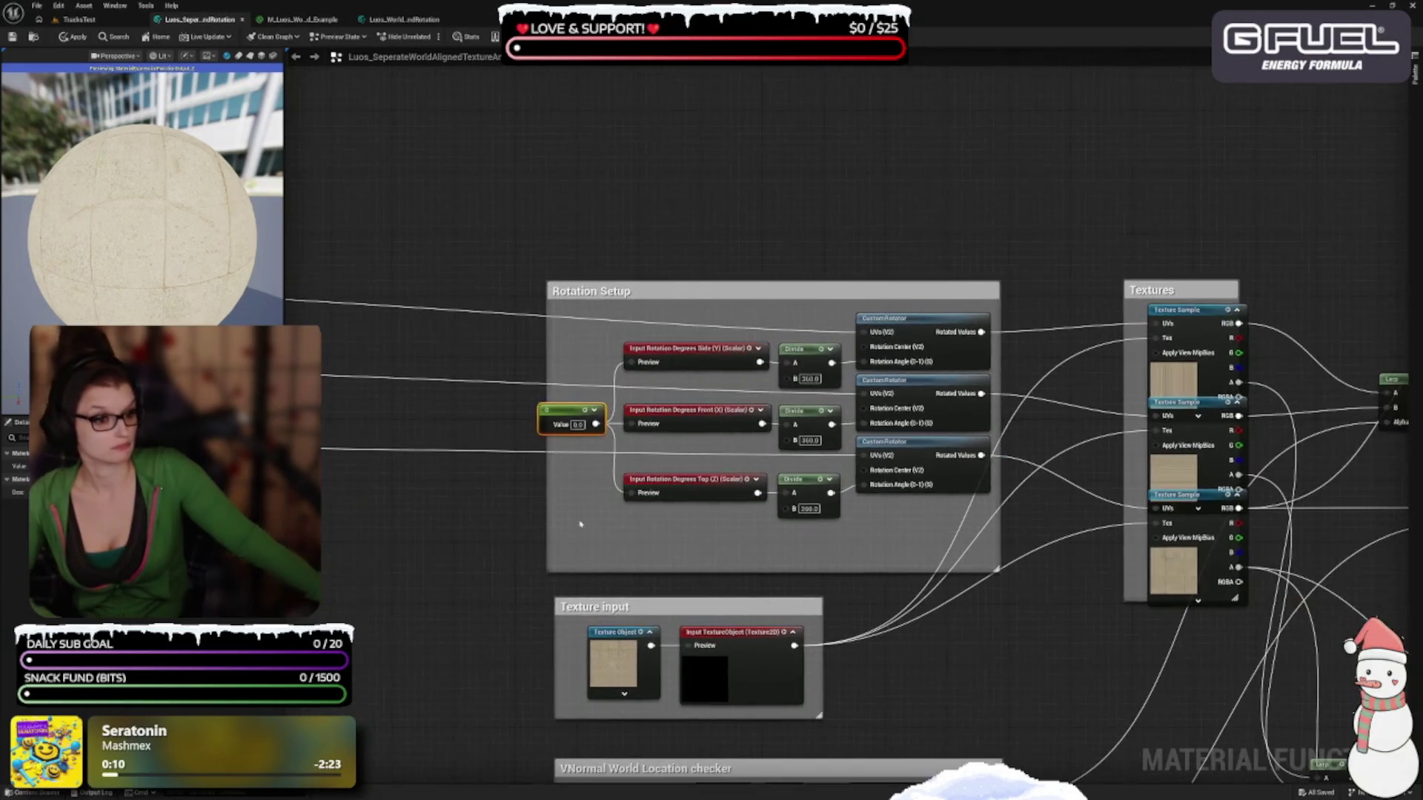
left_click(919, 341)
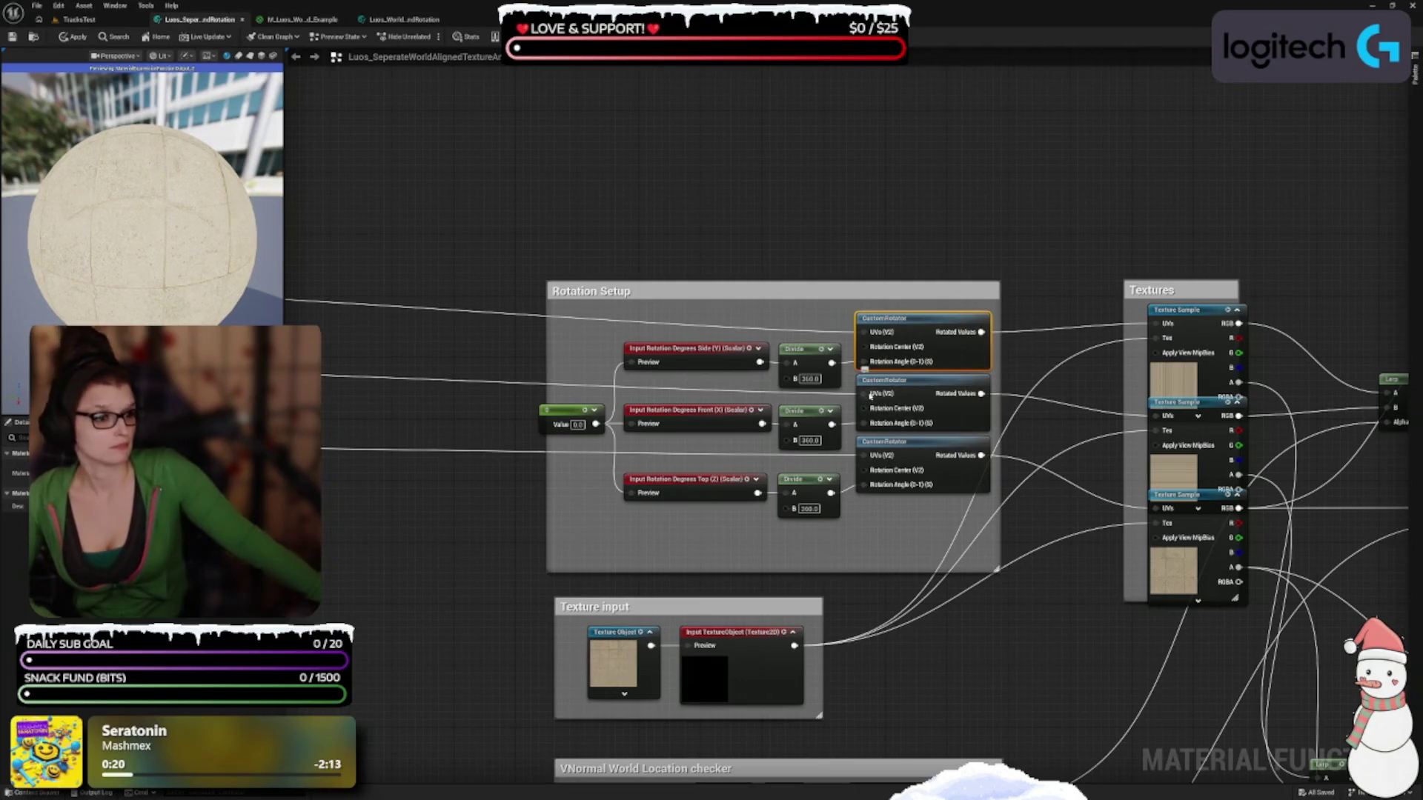
left_click_drag(644, 529, 687, 361)
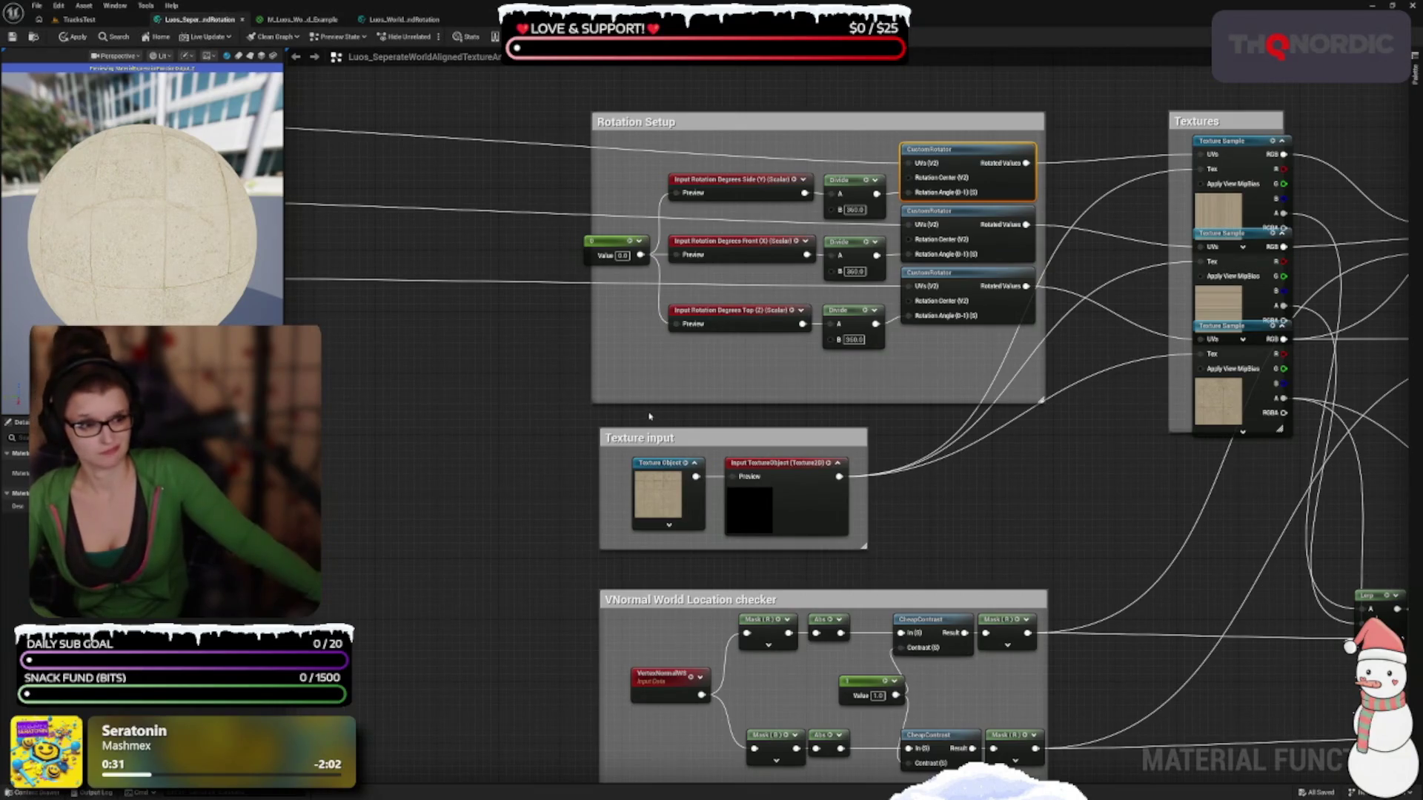
mouse_move(1071, 464)
left_mouse_down()
mouse_move(1036, 453)
mouse_move(776, 474)
left_mouse_up()
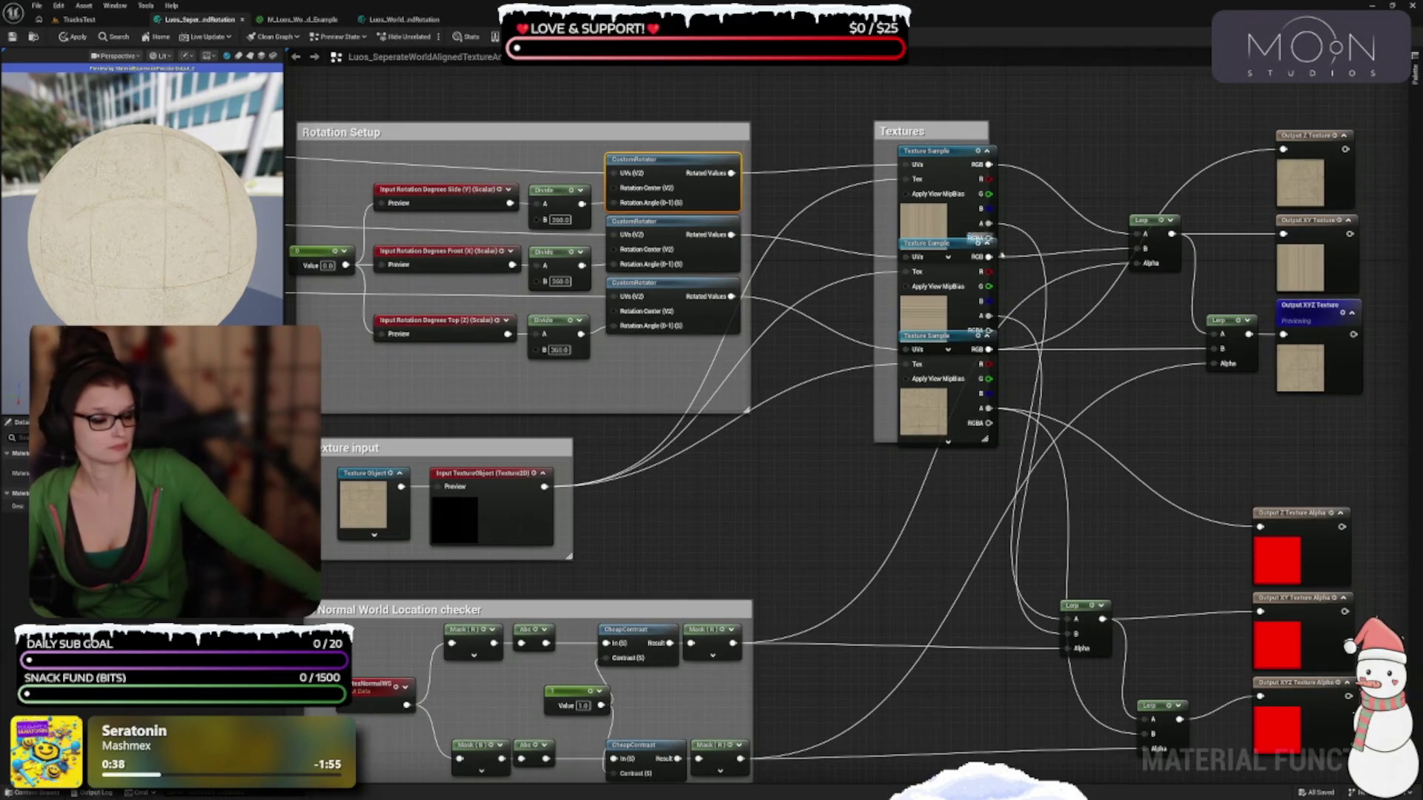
left_click_drag(630, 559, 782, 617)
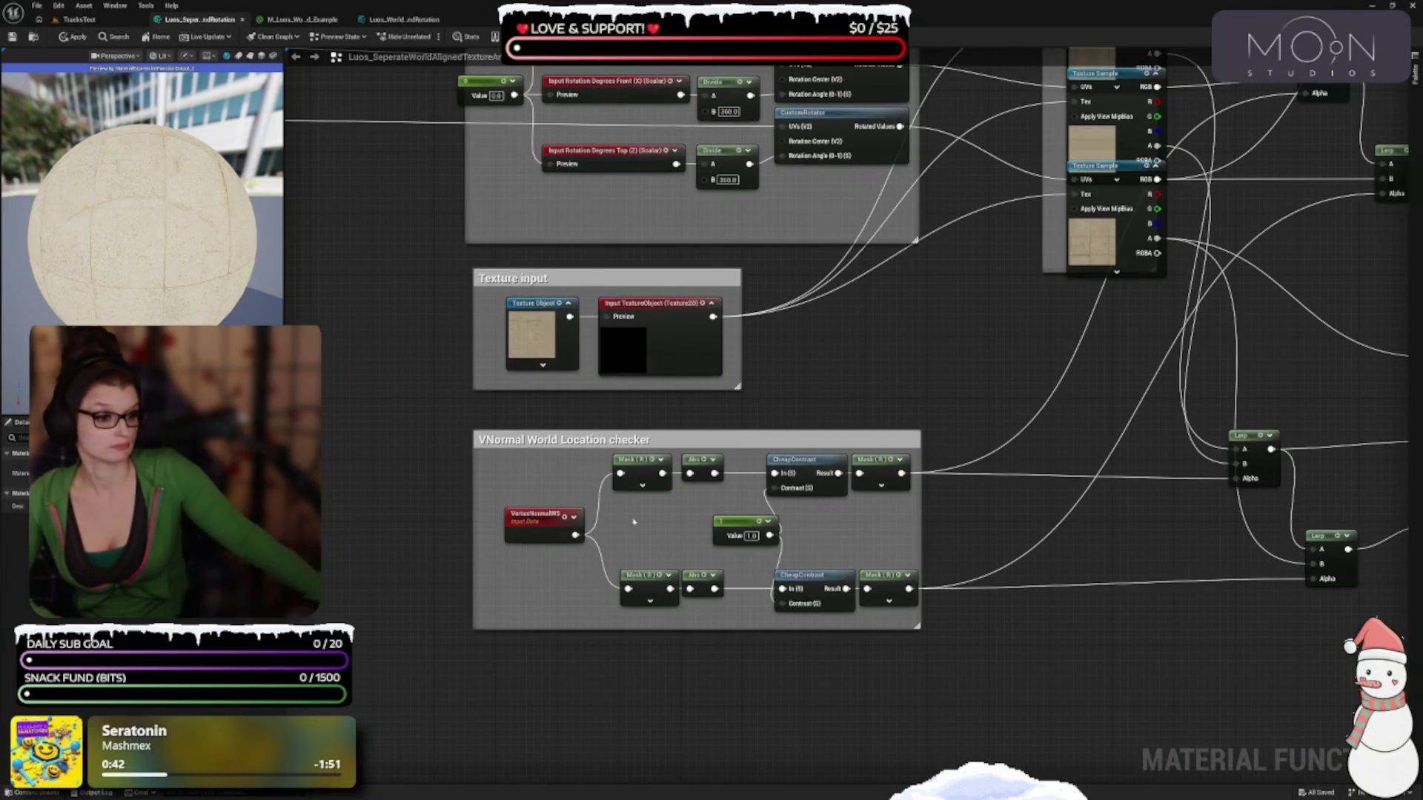
left_click_drag(1126, 601, 543, 664)
left_click_drag(790, 482, 759, 659)
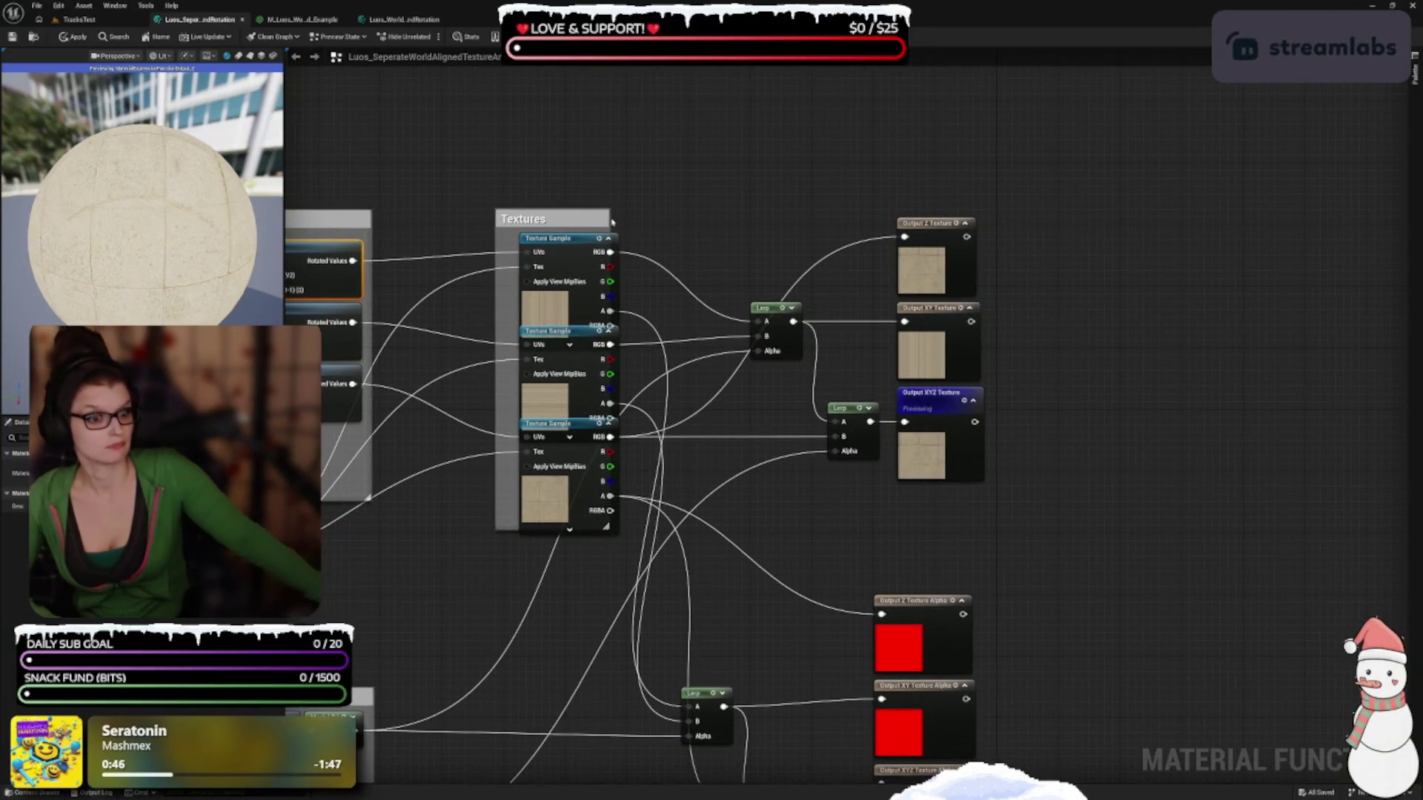
left_click_drag(609, 210, 670, 186)
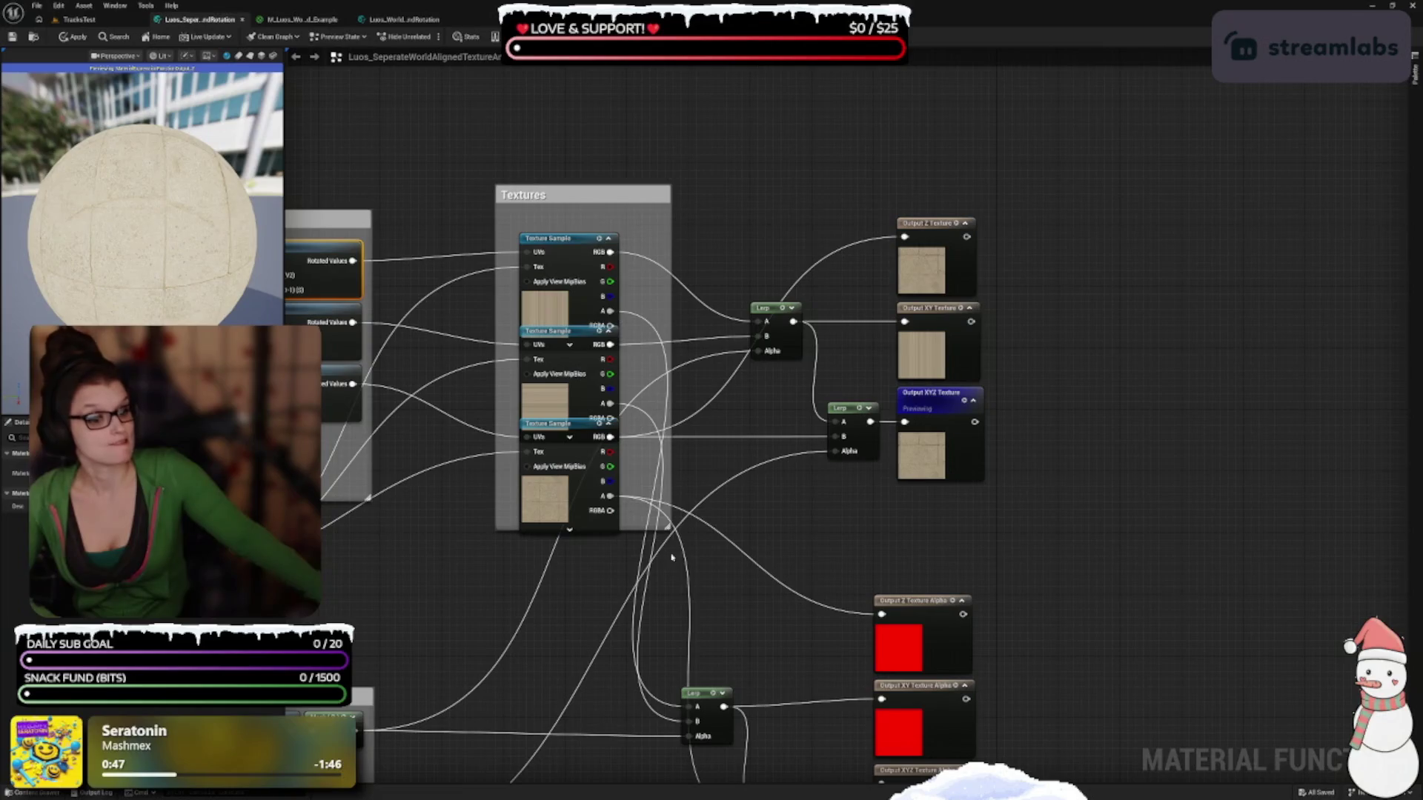
left_click_drag(666, 528, 670, 553)
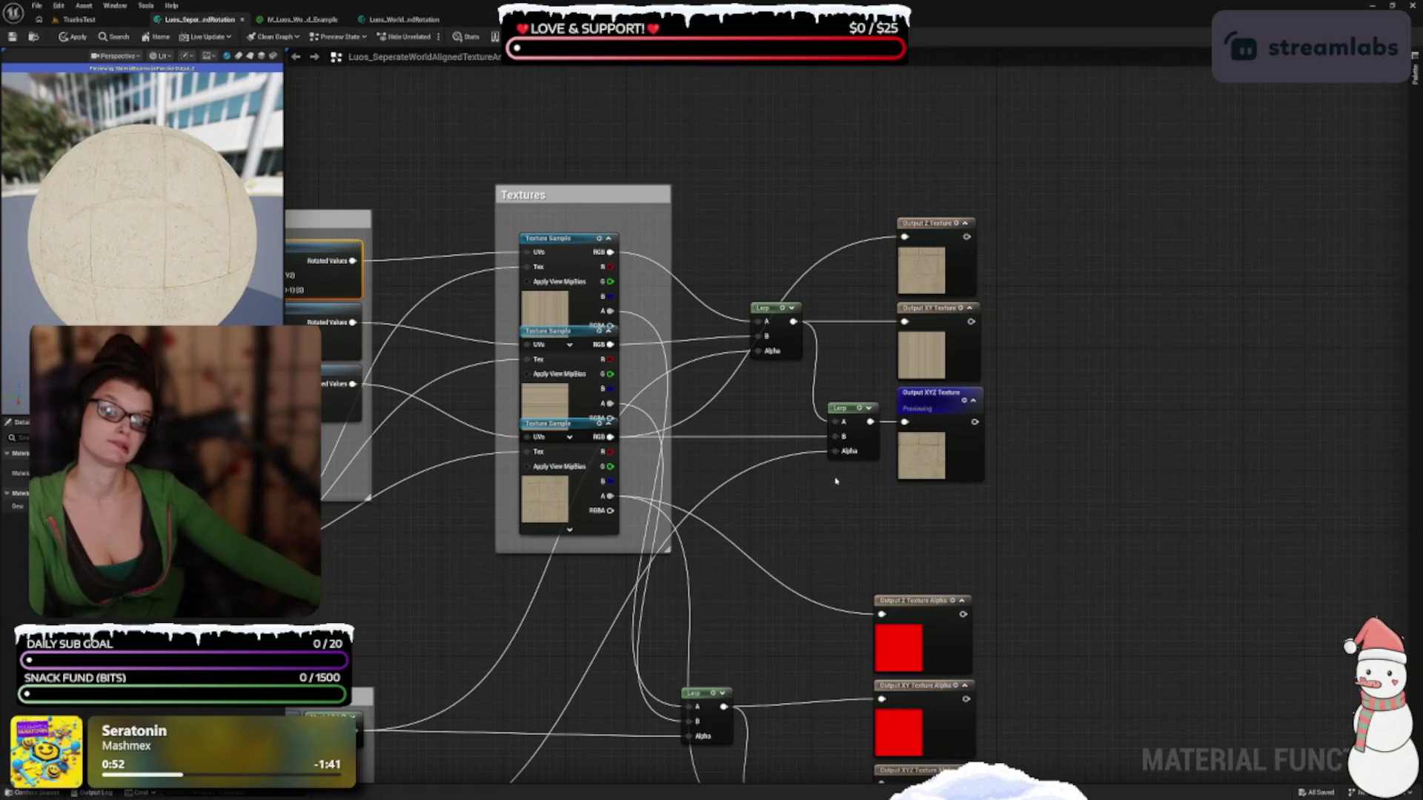
left_click_drag(833, 448, 1122, 321)
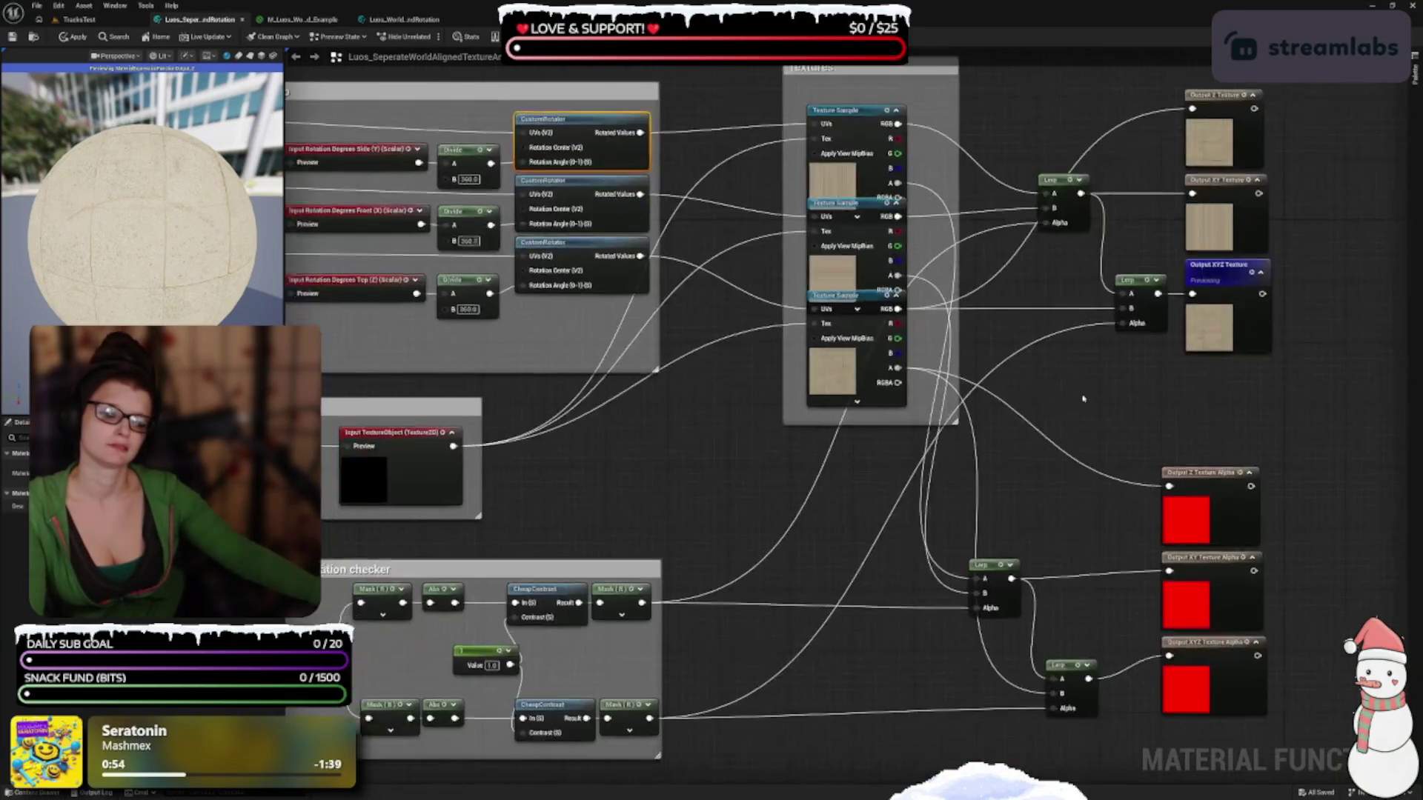
mouse_move(532, 434)
left_mouse_down()
mouse_move(624, 443)
mouse_move(953, 588)
left_mouse_up()
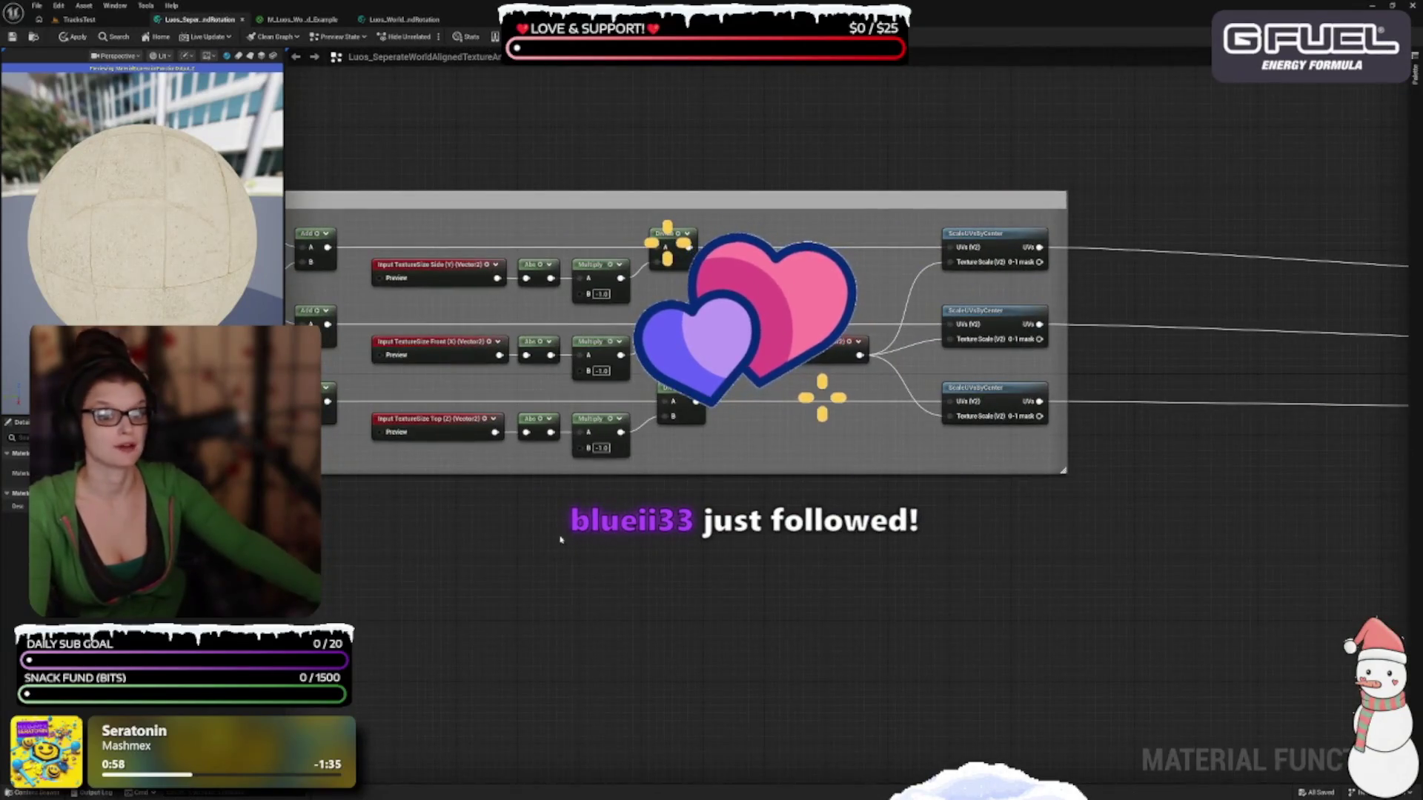
Close the separate-axis function with changes applied, then return to Luos_WorldAlignedTextureAndRotation
left_click(240, 20)
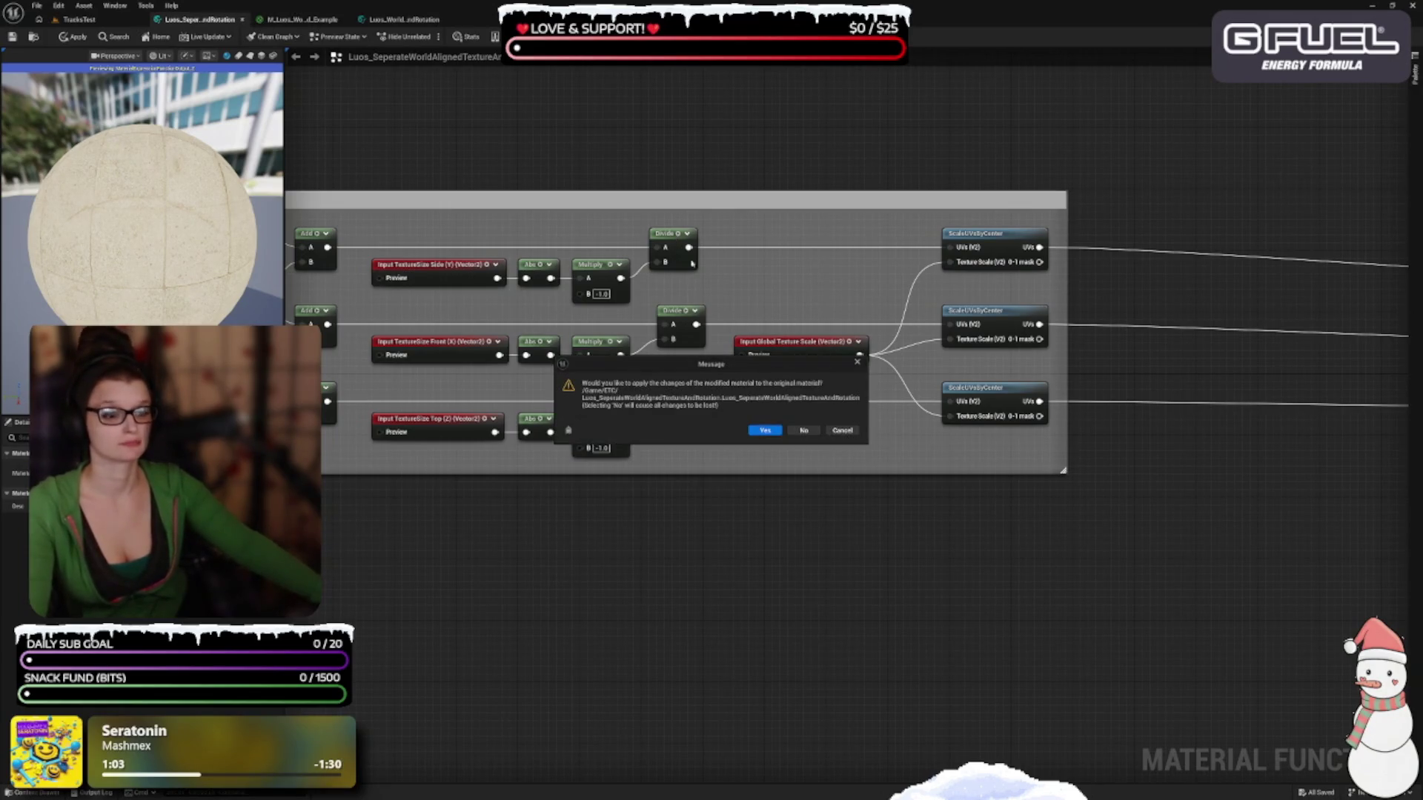
left_click(768, 436)
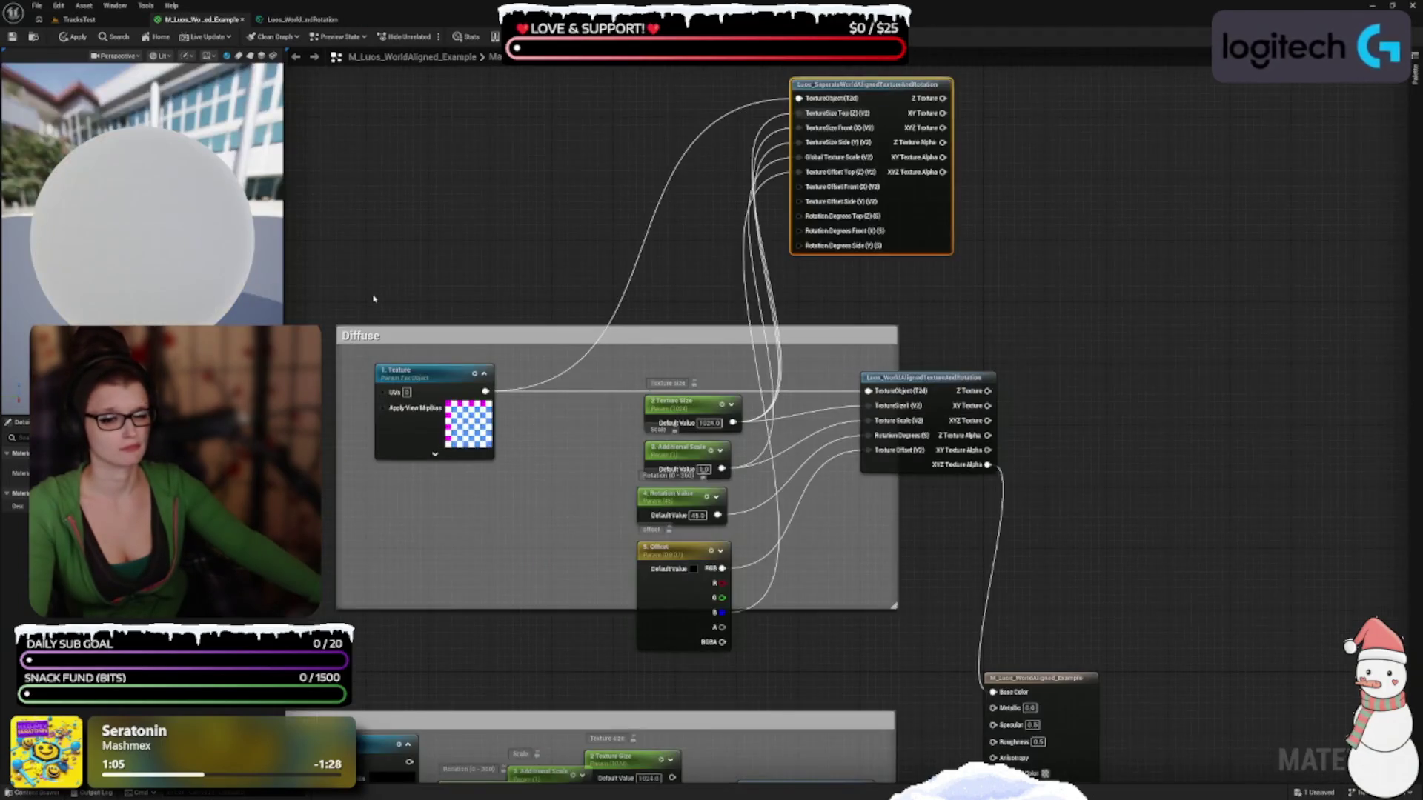
scroll(584, 339, "down", 2)
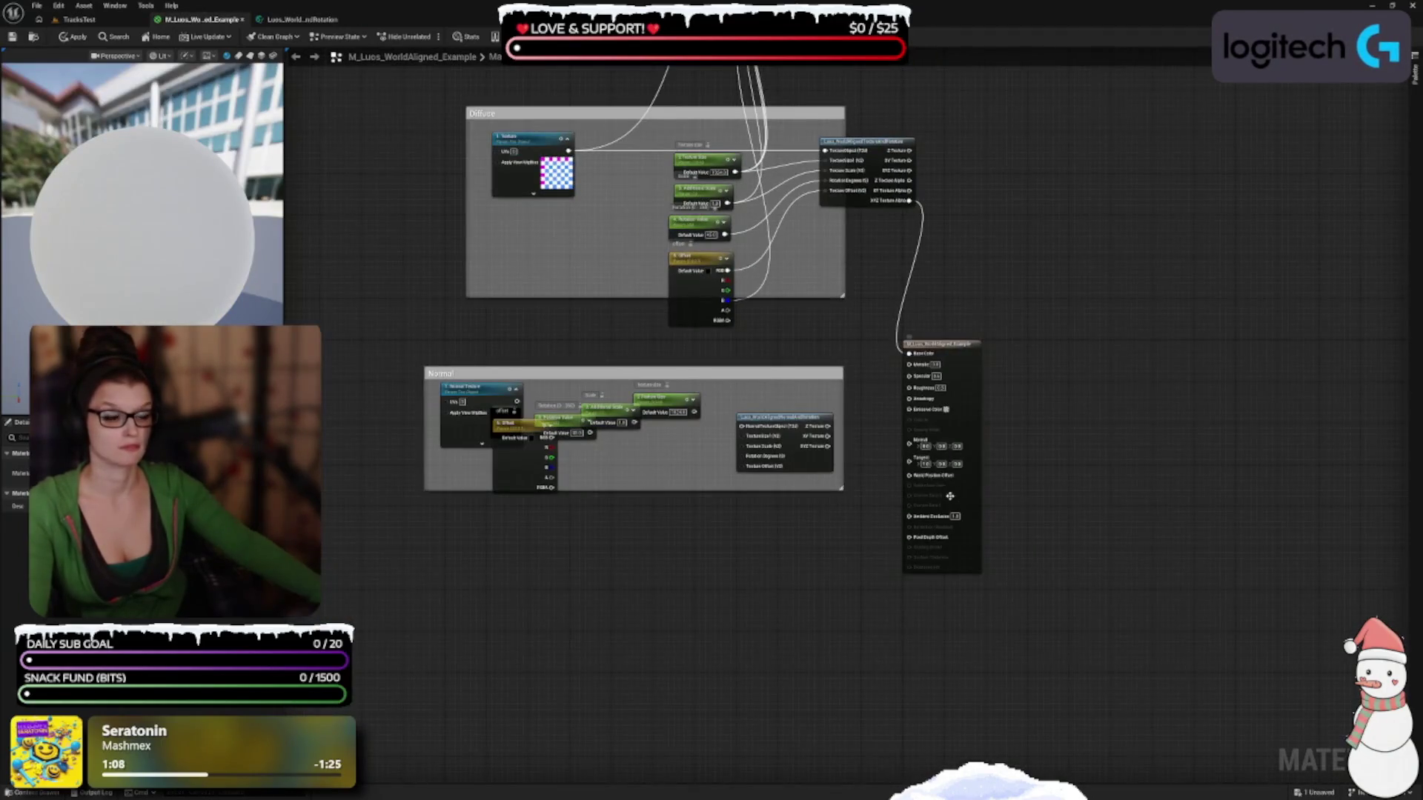
scroll(812, 450, "up", 2)
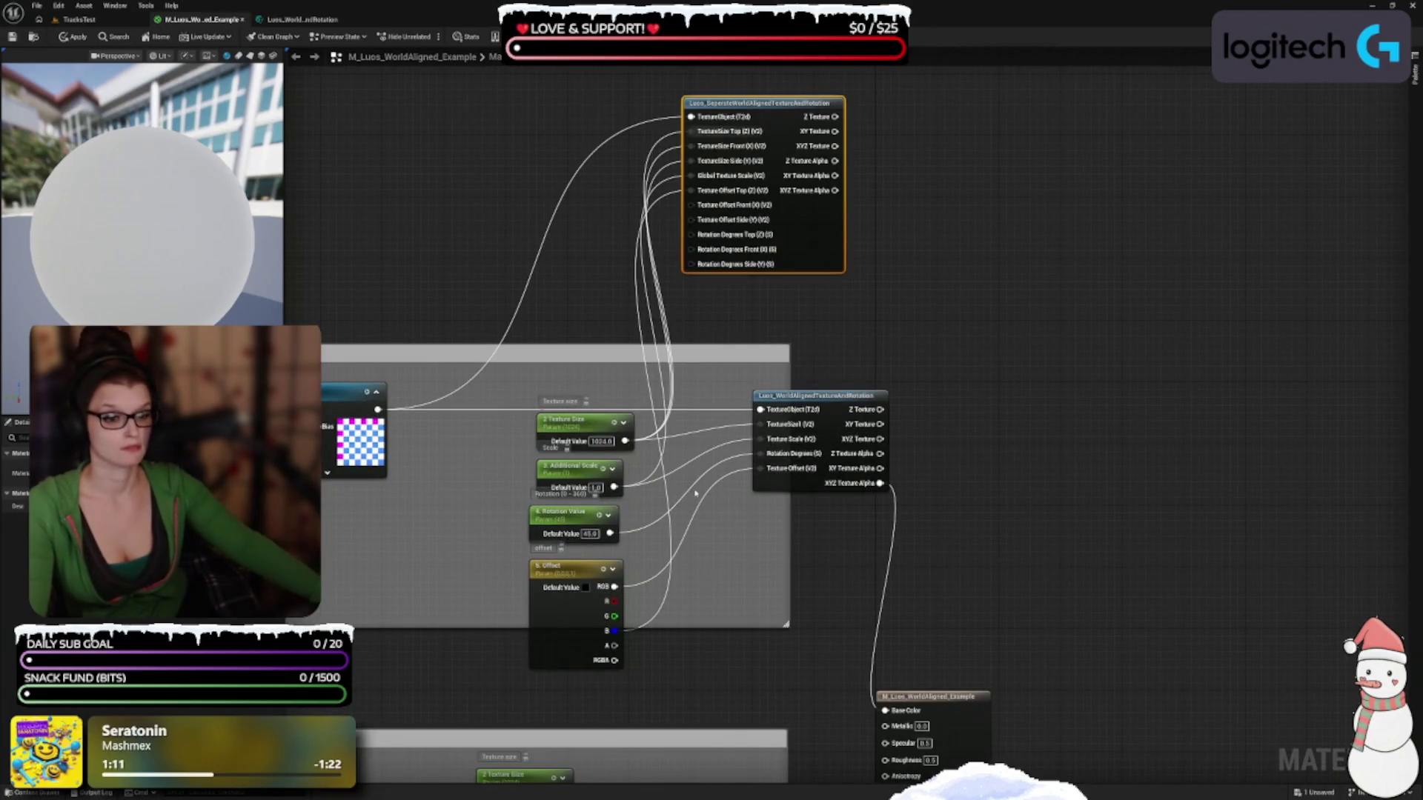
left_click_drag(695, 493, 893, 335)
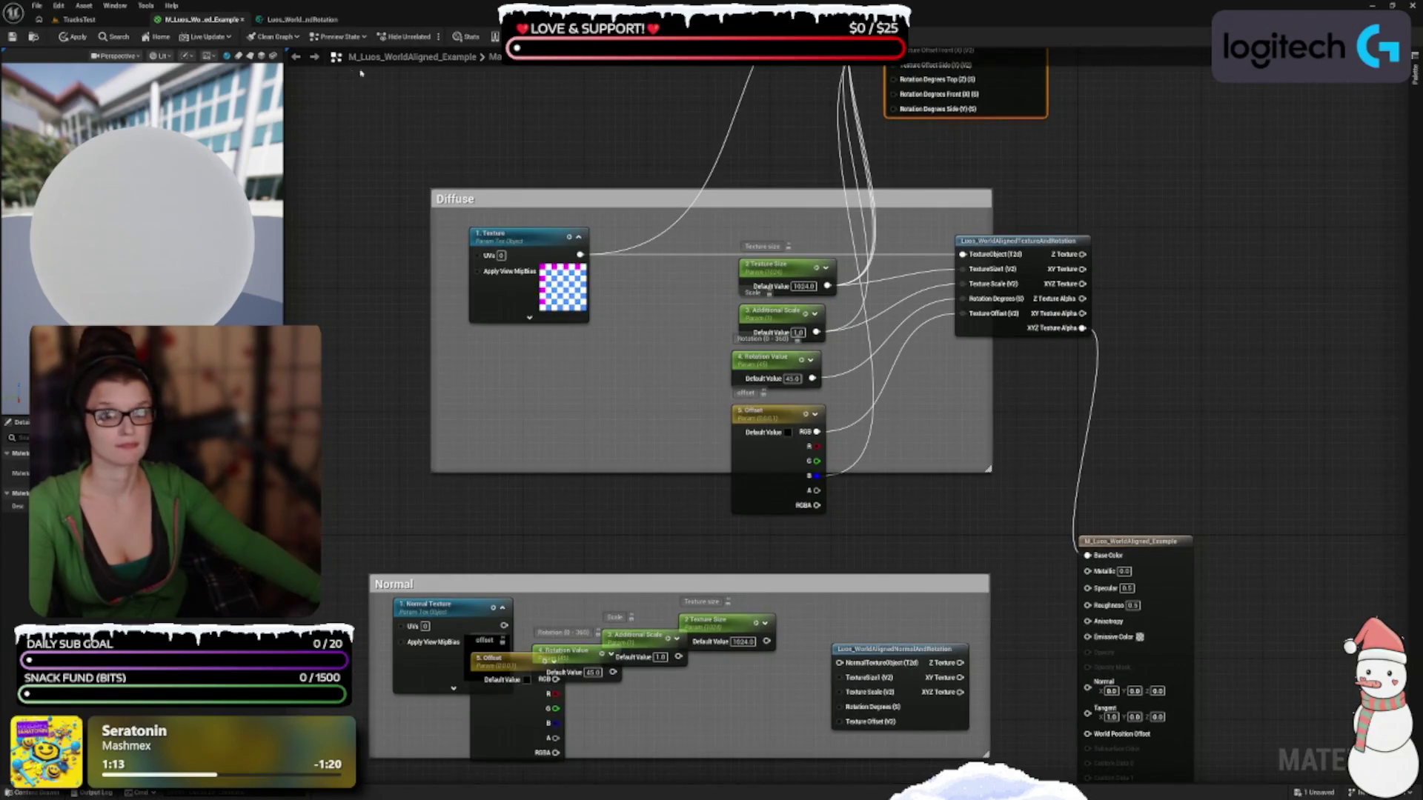
left_click(300, 20)
scroll(624, 594, "up", 3)
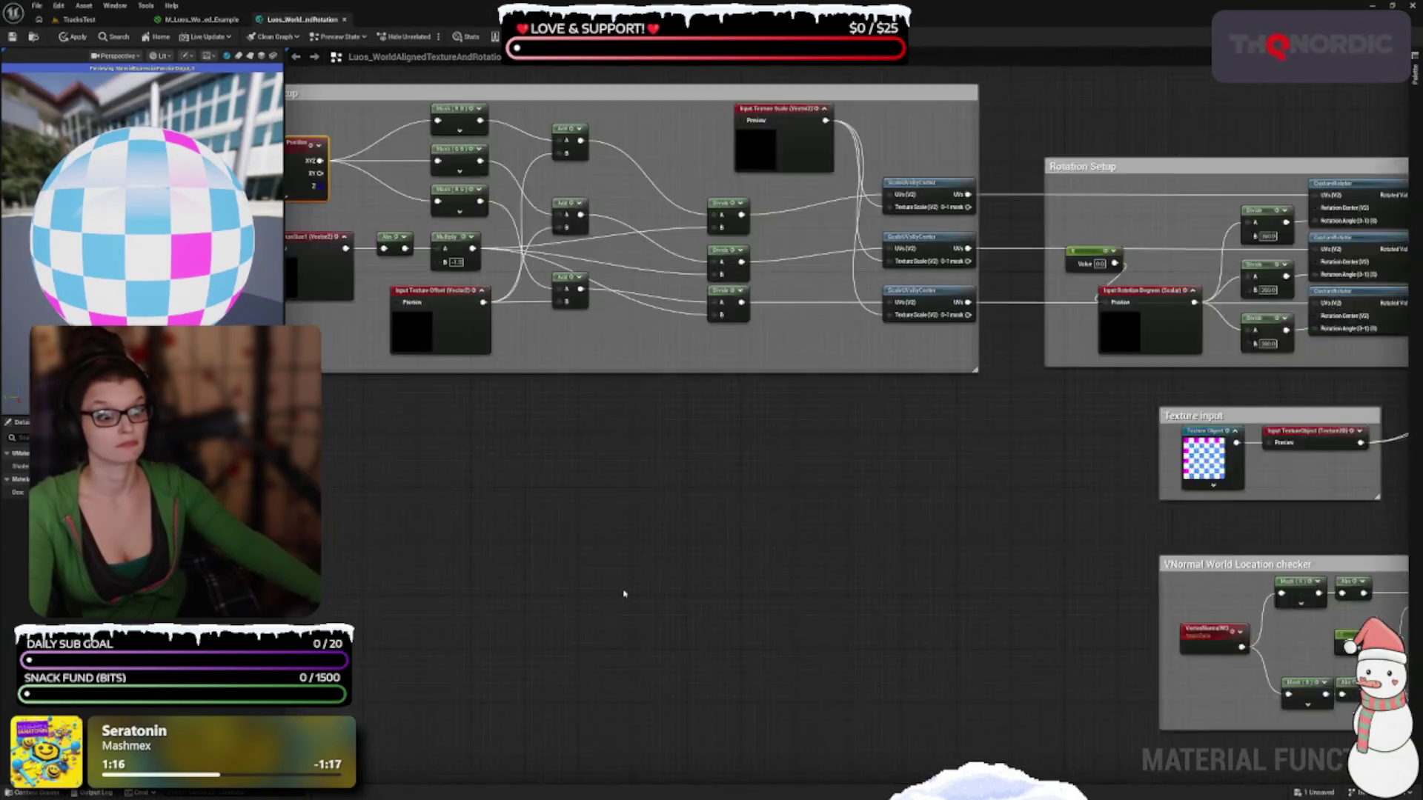
Shift TextureSize, Abs and Multiply left, Texture Offset left-down, and the top Add up-right
scroll(708, 575, "up", 2)
left_click_drag(747, 661, 785, 758)
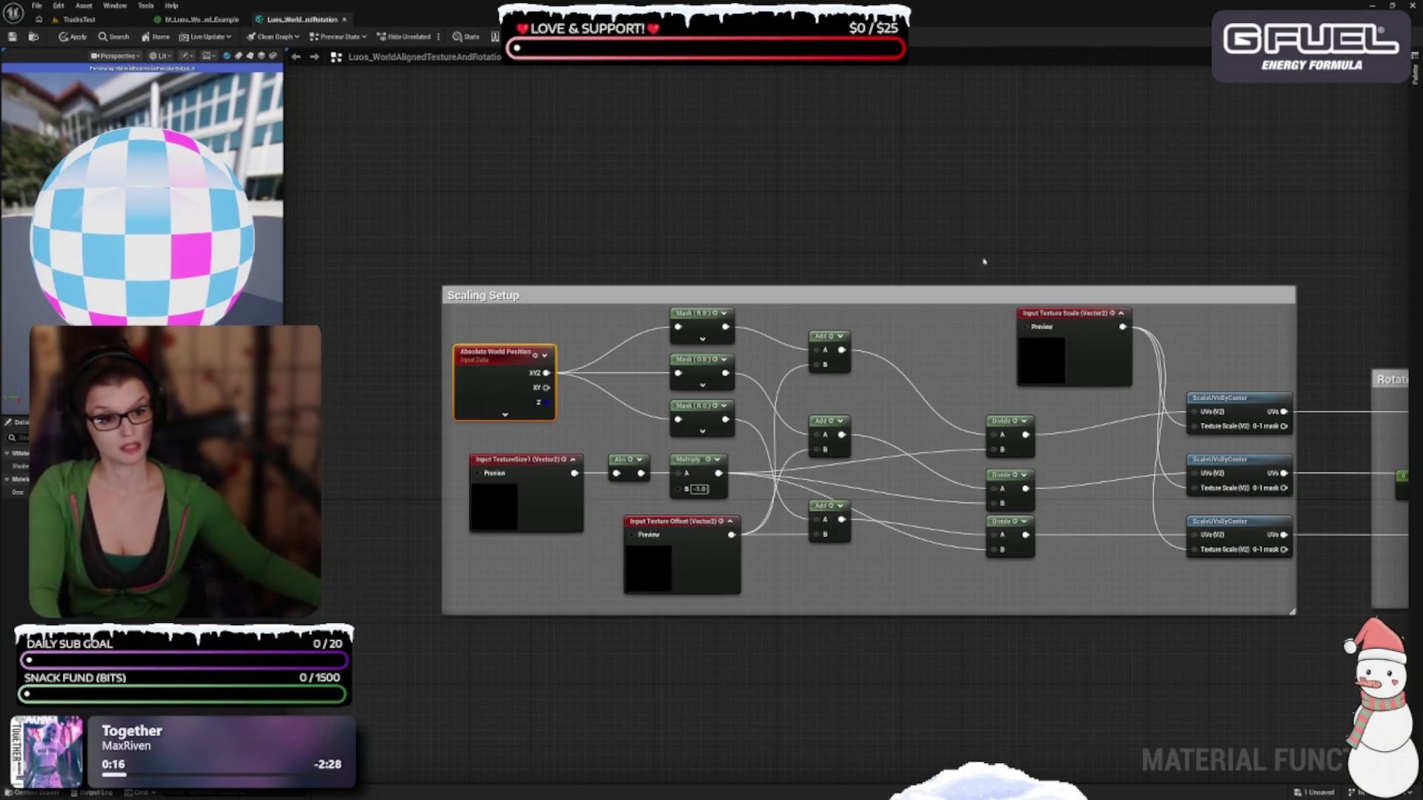
left_click_drag(991, 645, 915, 534)
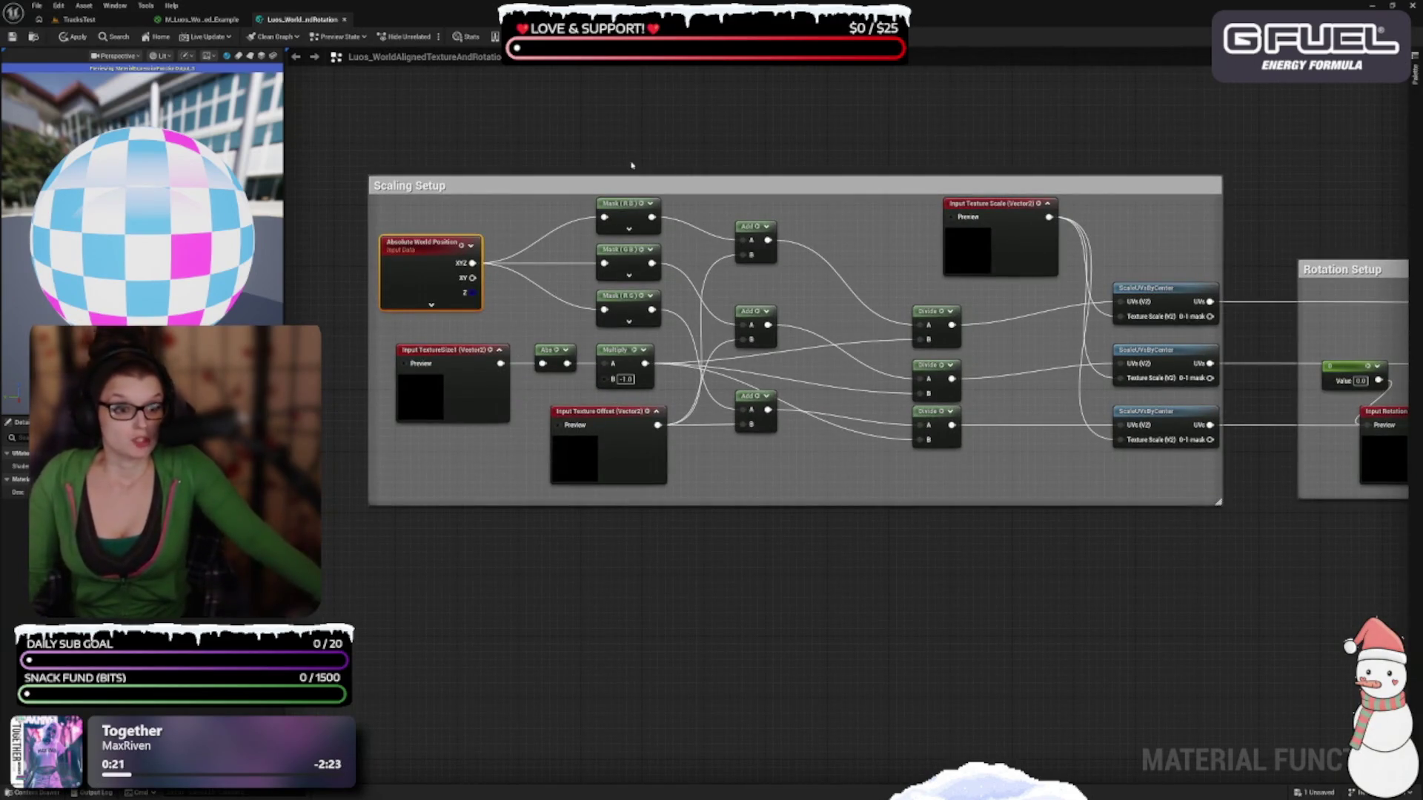
left_click_drag(463, 400, 440, 401)
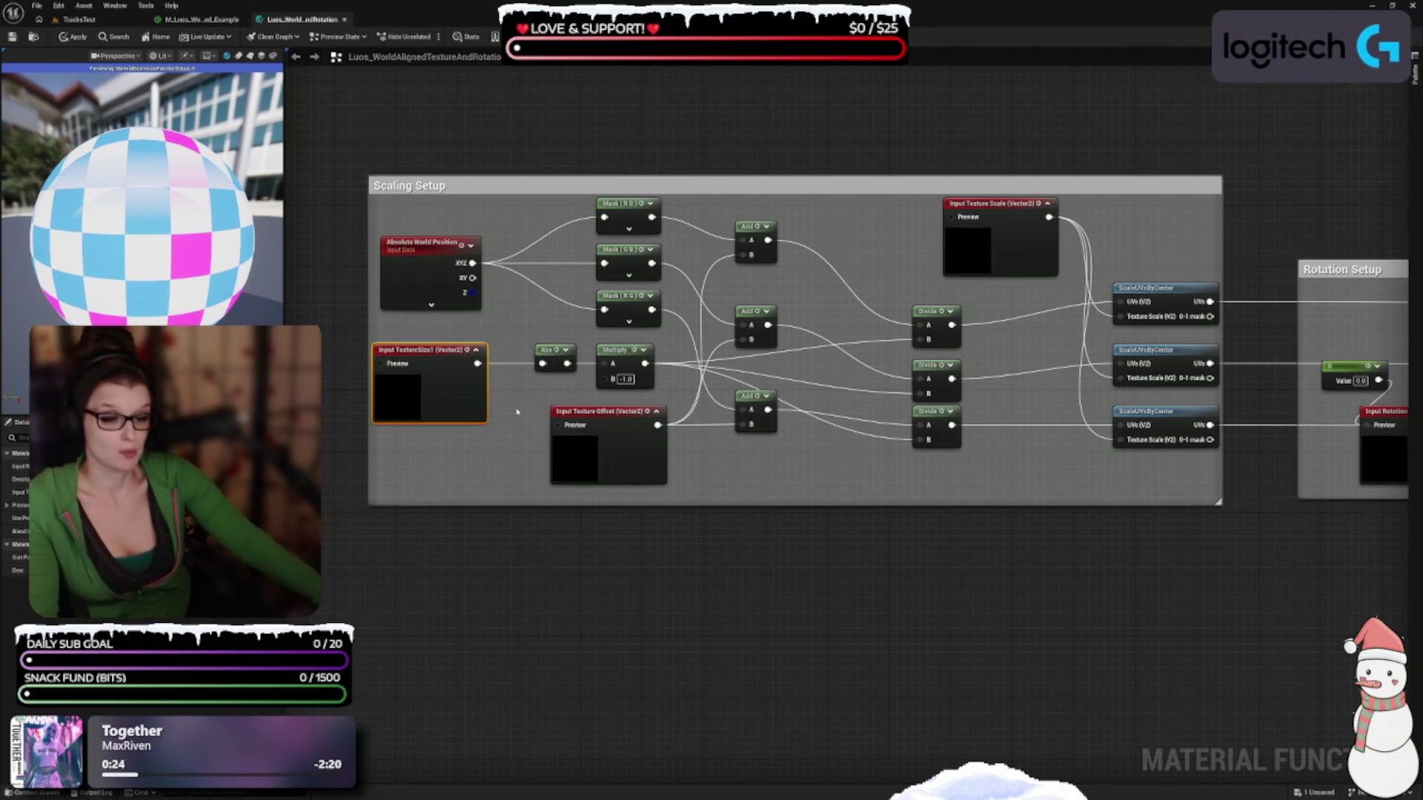
left_click_drag(541, 354, 516, 355)
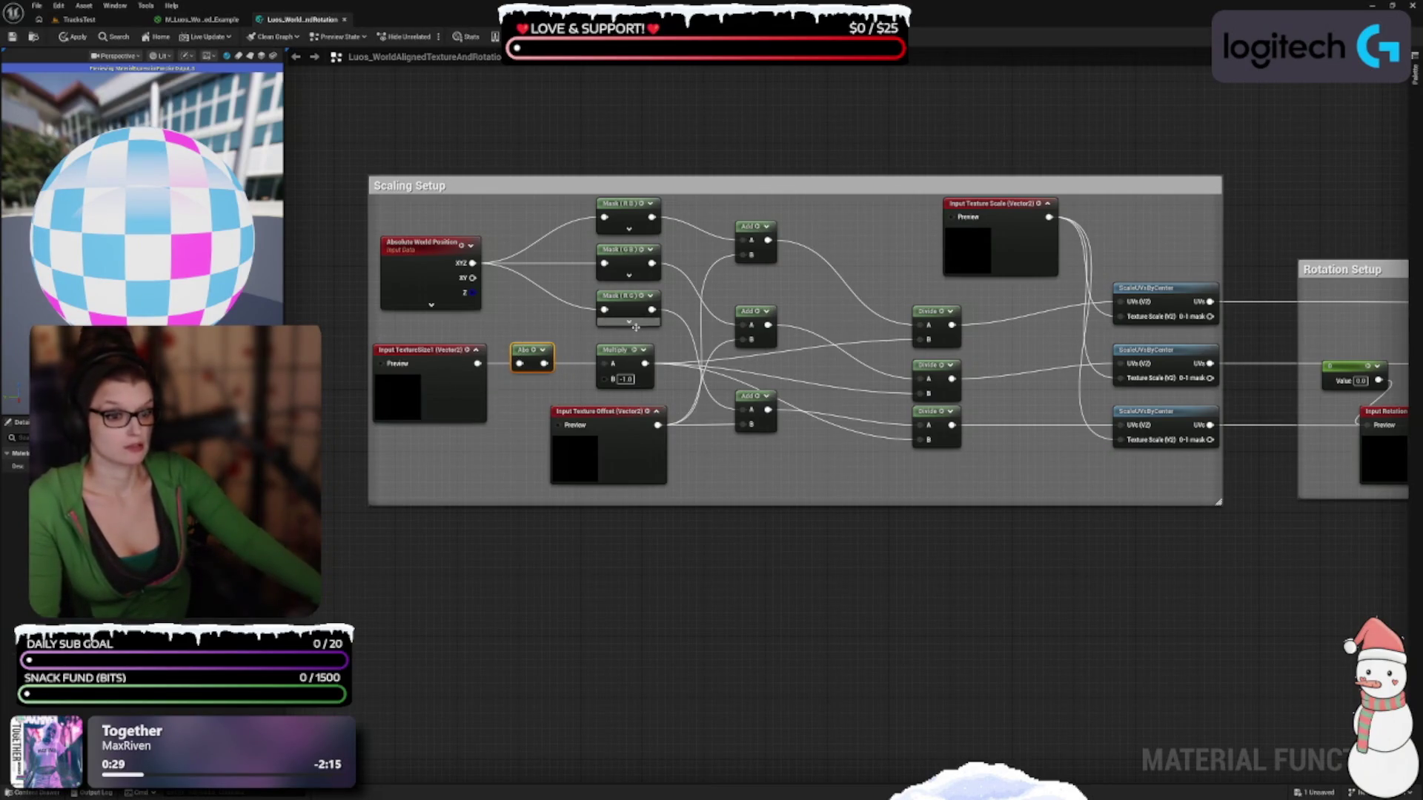
left_click_drag(614, 348, 590, 348)
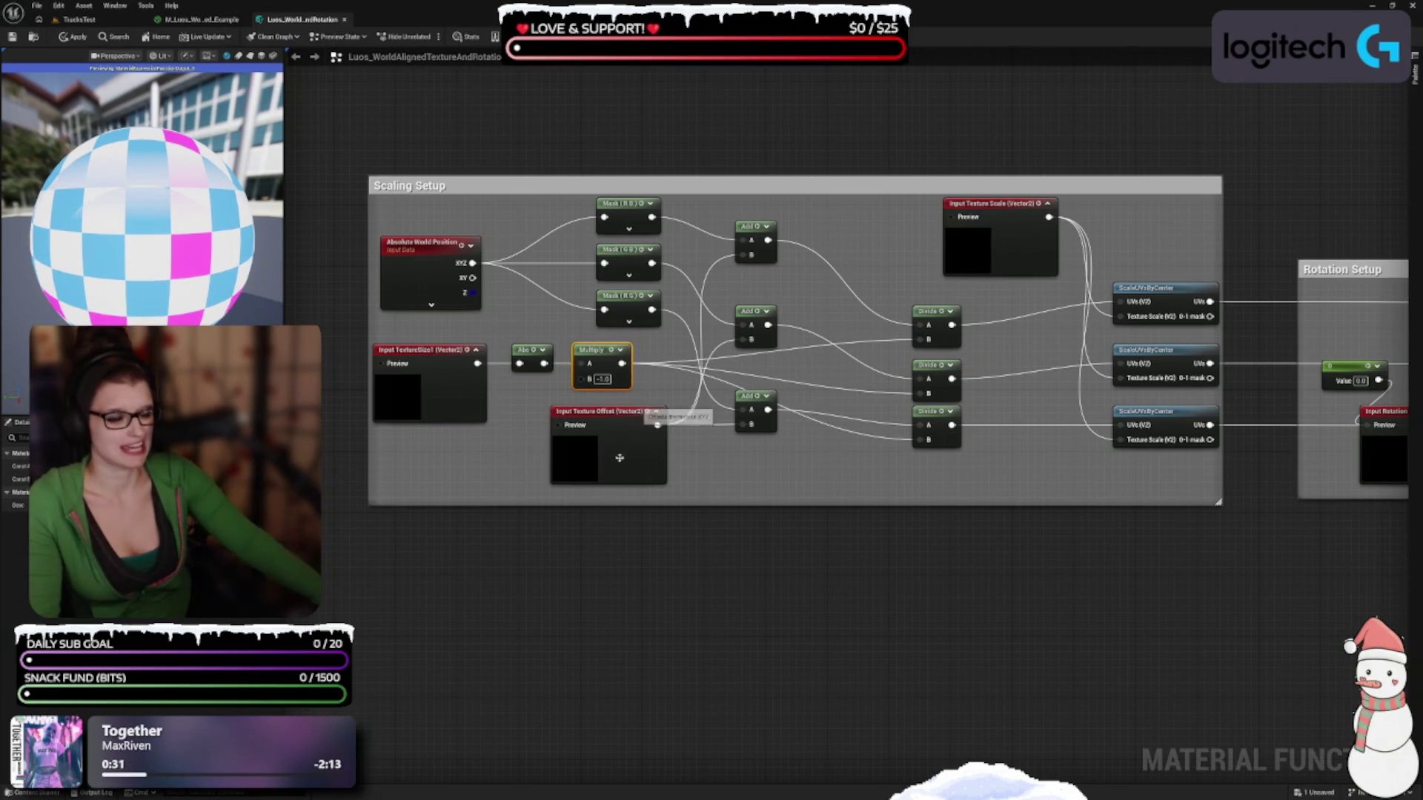
left_click_drag(629, 474, 605, 489)
left_click_drag(749, 226, 773, 203)
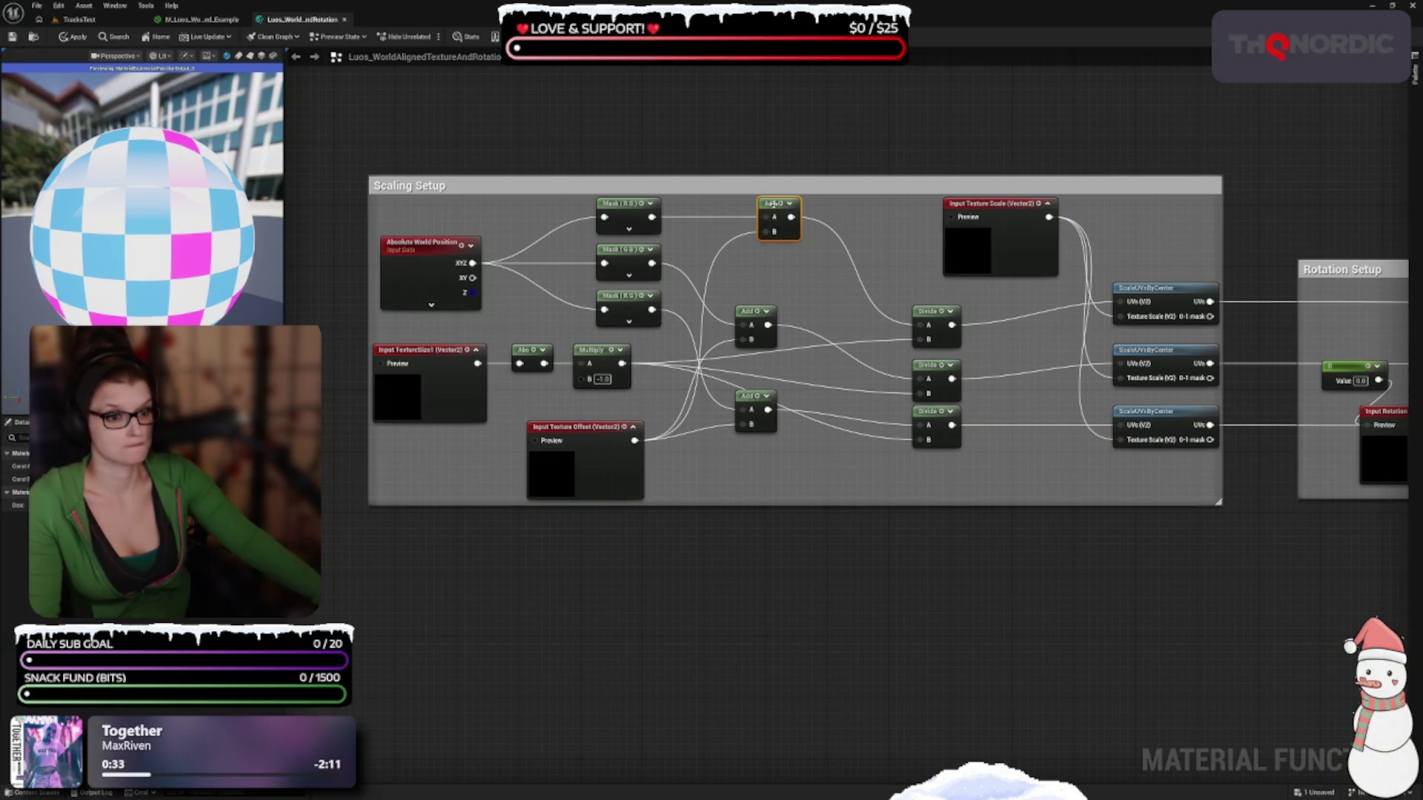
left_click(588, 492)
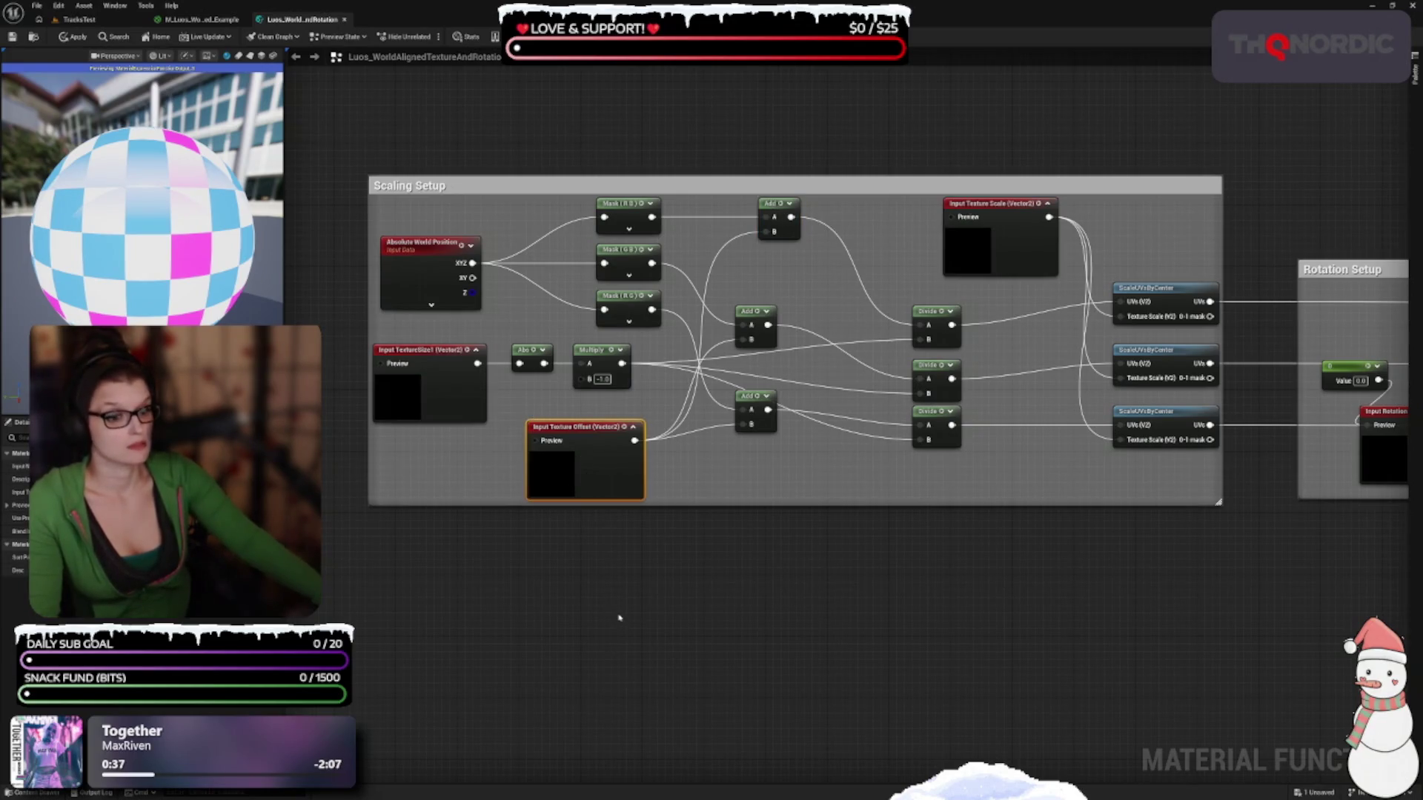